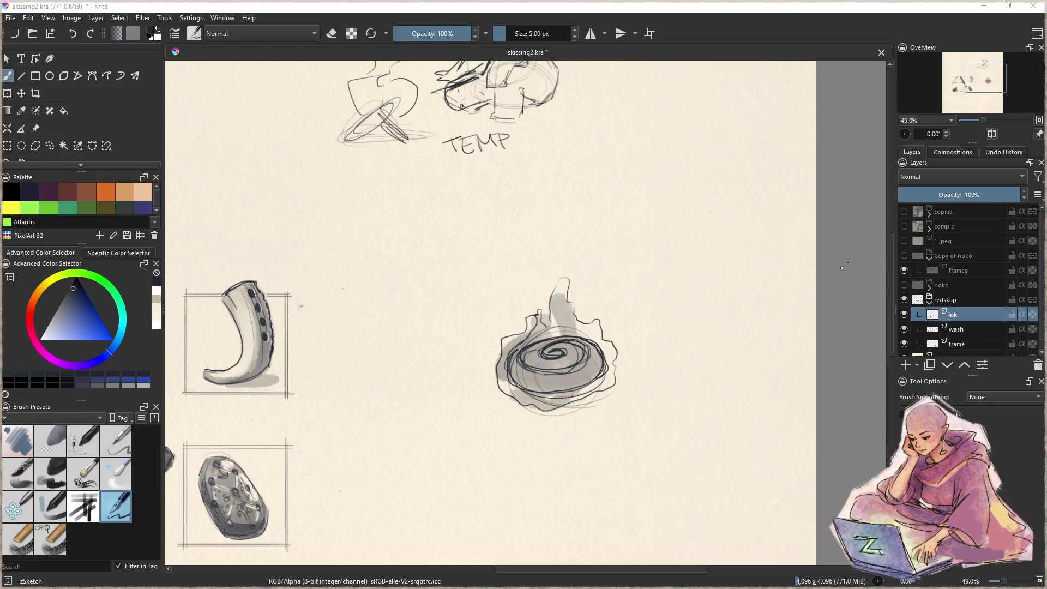
Step: Erase the spiral ink and the top of its grey wash with the eraser on both layers
key("e")
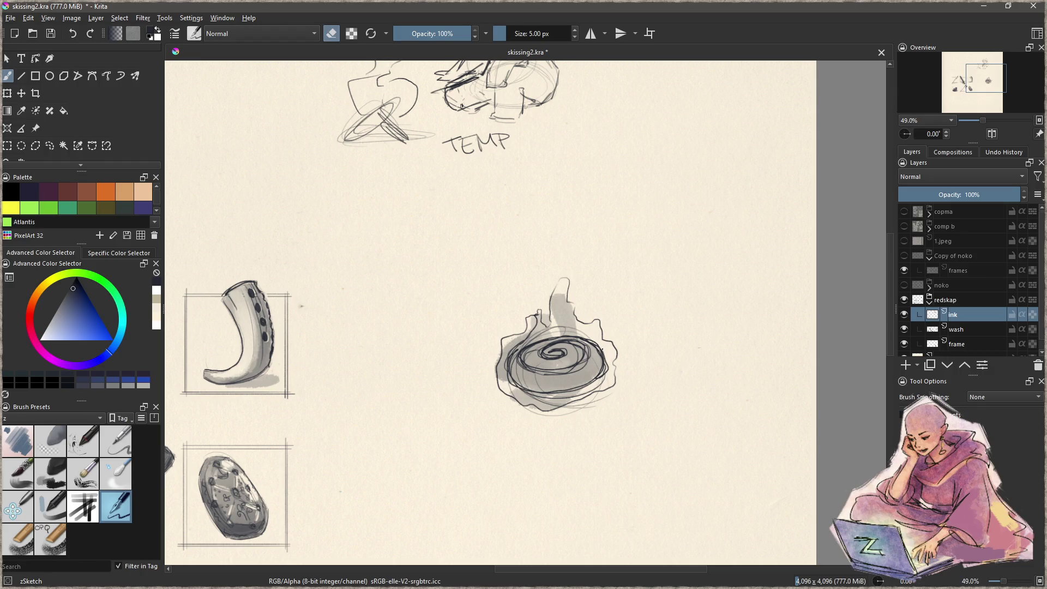
mouse_move(597, 360)
left_mouse_down()
mouse_move(497, 402)
mouse_move(593, 339)
mouse_move(583, 414)
left_mouse_up()
left_click(956, 329)
mouse_move(549, 315)
left_mouse_down()
mouse_move(493, 383)
mouse_move(523, 428)
mouse_move(532, 382)
left_mouse_up()
left_click(953, 317)
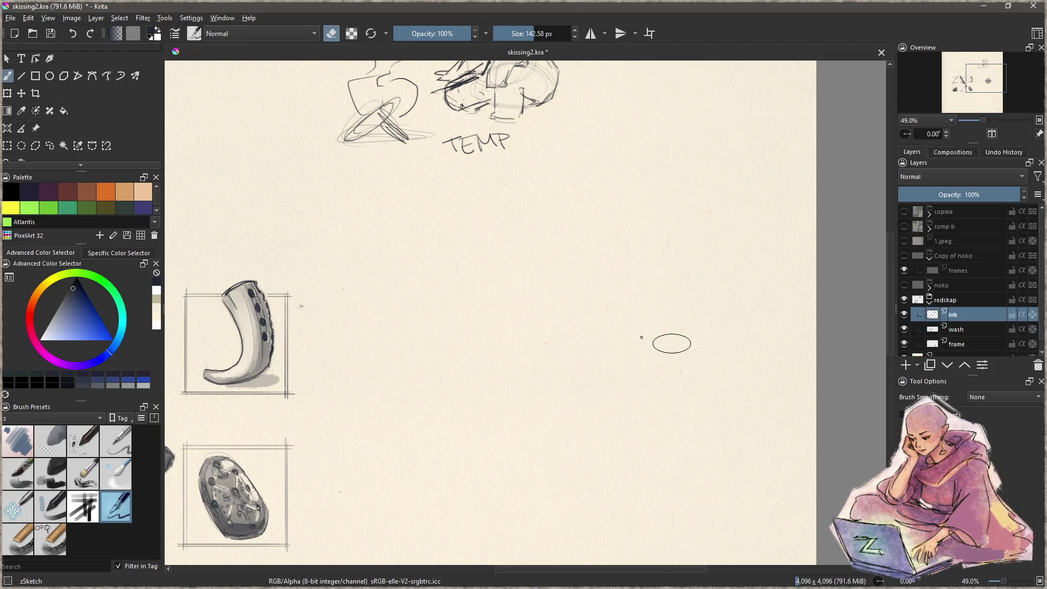
Step: Switch to the thin sketching pen and lay down a trial curved stroke
left_click(127, 479)
left_click(124, 515)
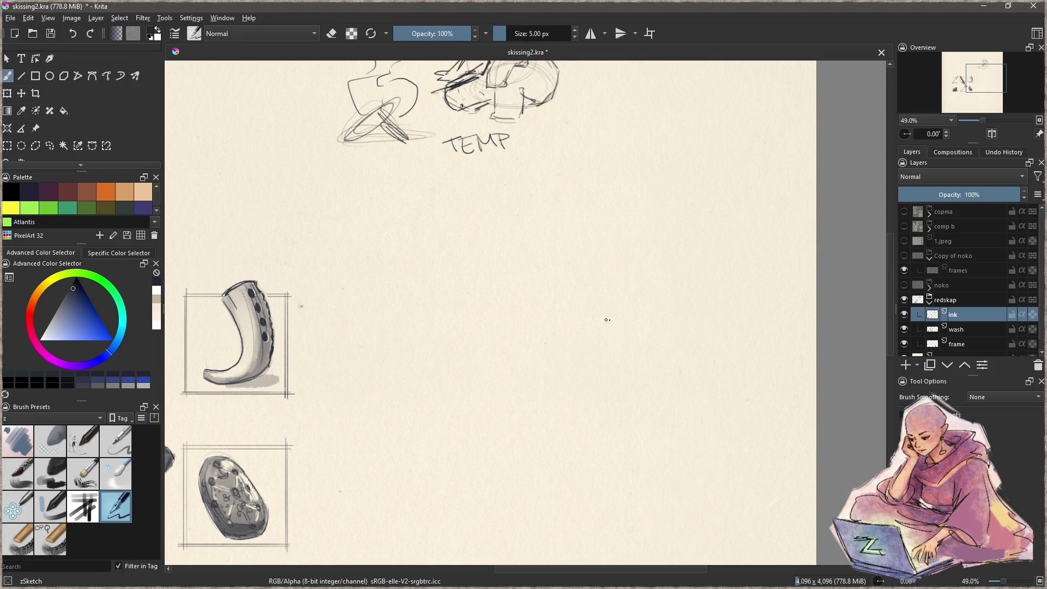
left_click_drag(603, 306, 618, 360)
key("ctrl+z")
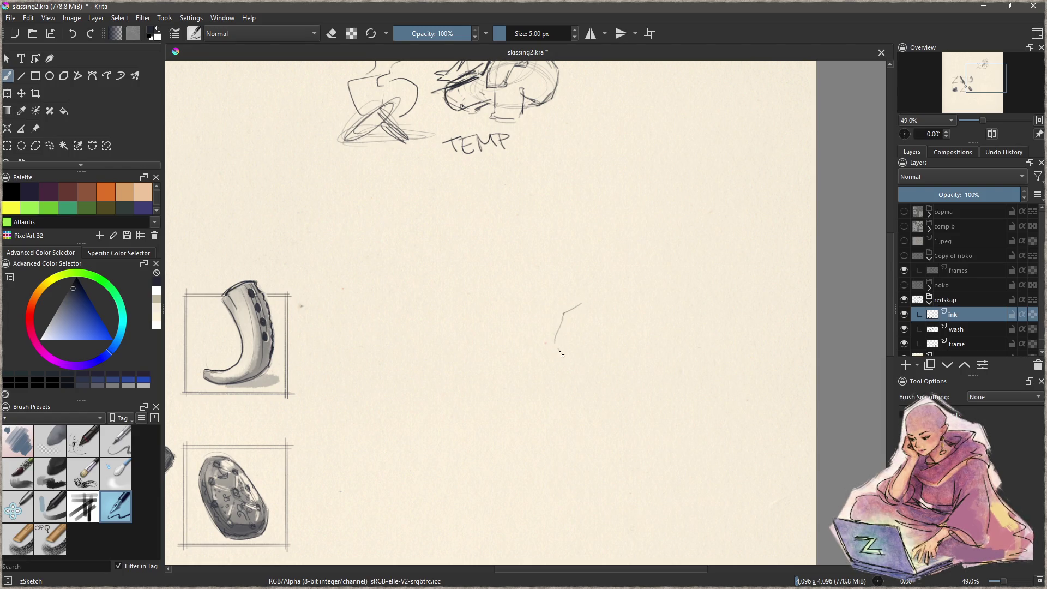
left_click_drag(561, 322, 589, 374)
left_click_drag(622, 303, 630, 328)
mouse_move(595, 293)
left_mouse_down()
mouse_move(562, 317)
mouse_move(555, 343)
mouse_move(569, 364)
mouse_move(623, 350)
left_mouse_up()
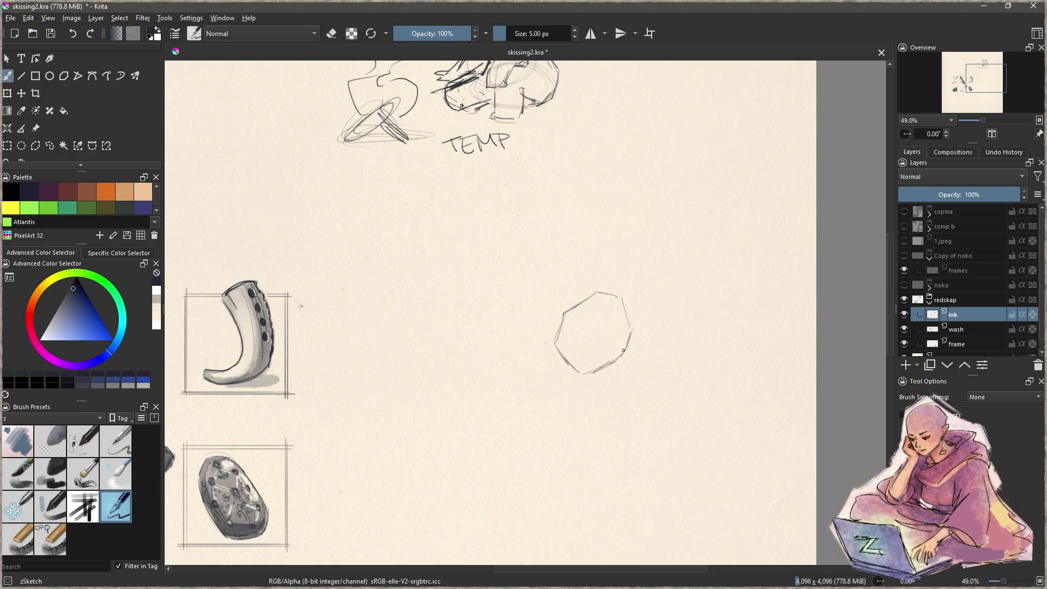
left_click_drag(622, 302, 593, 293)
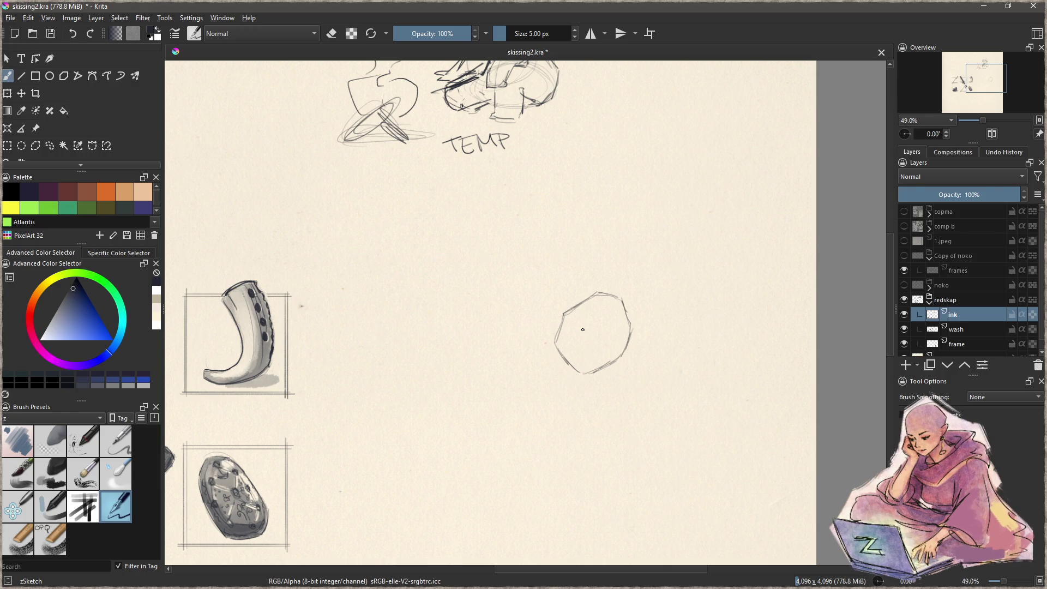
key("l")
left_click_drag(614, 266, 607, 250)
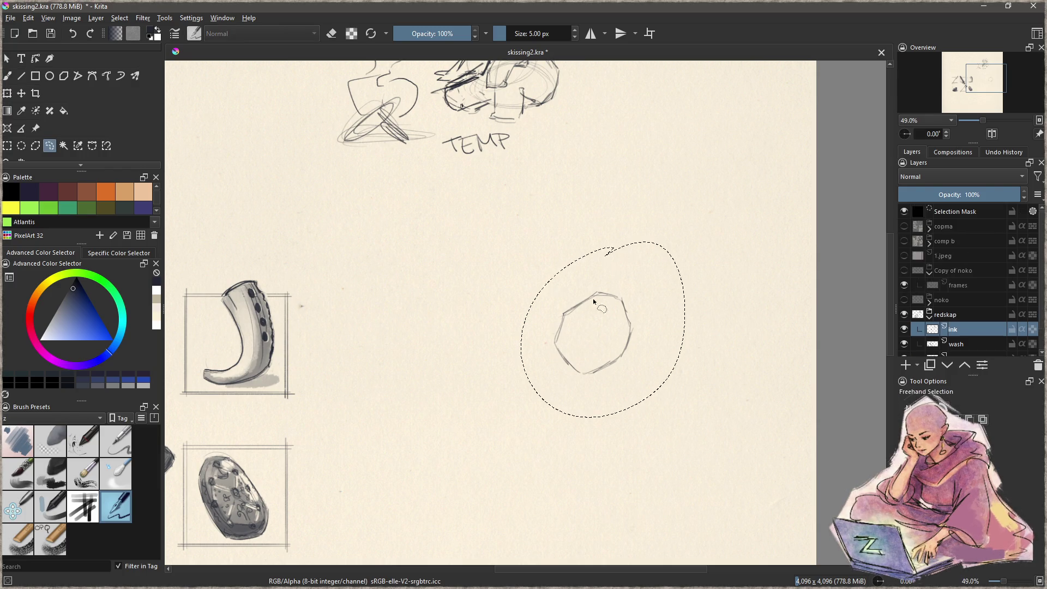
key("ctrl+shift+a")
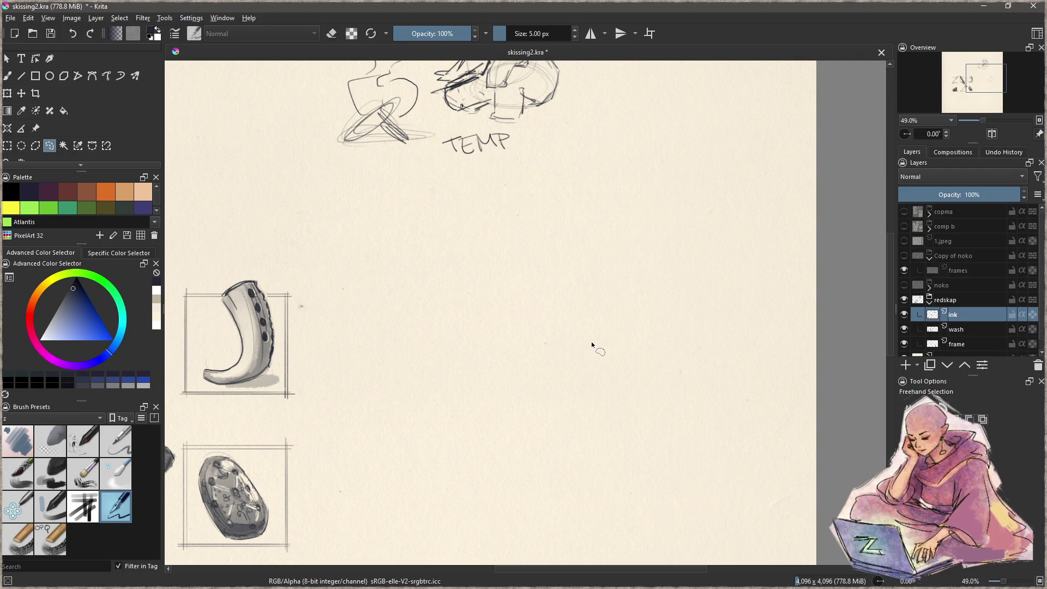
Step: Sketch the first S-shaped strand, redoing the lower curve as a firmer line
key("b")
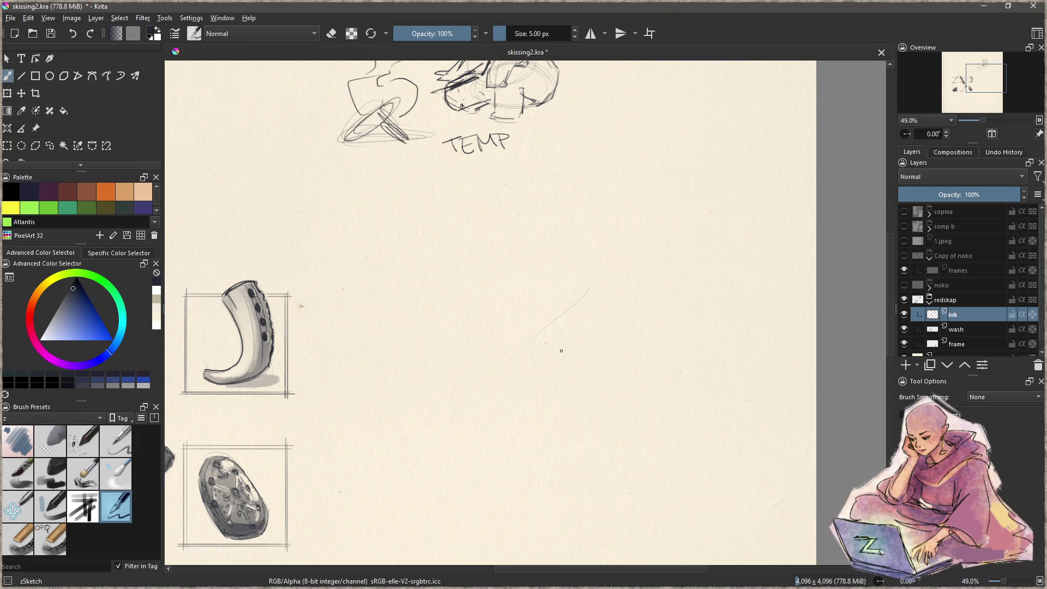
left_click_drag(584, 328, 534, 293)
left_click_drag(585, 252, 533, 290)
key("ctrl+z")
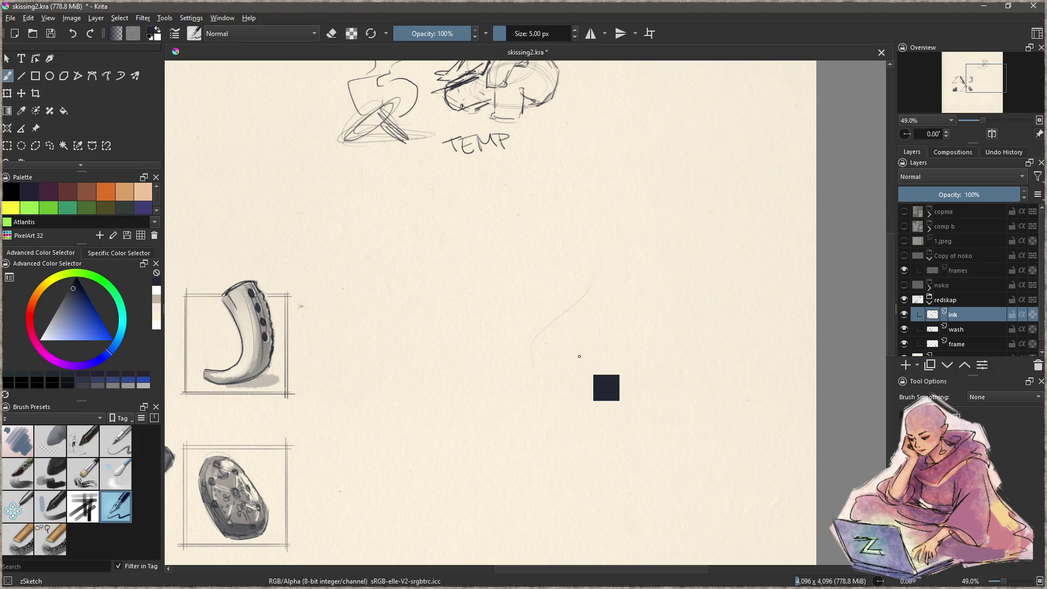
left_click_drag(540, 366, 601, 261)
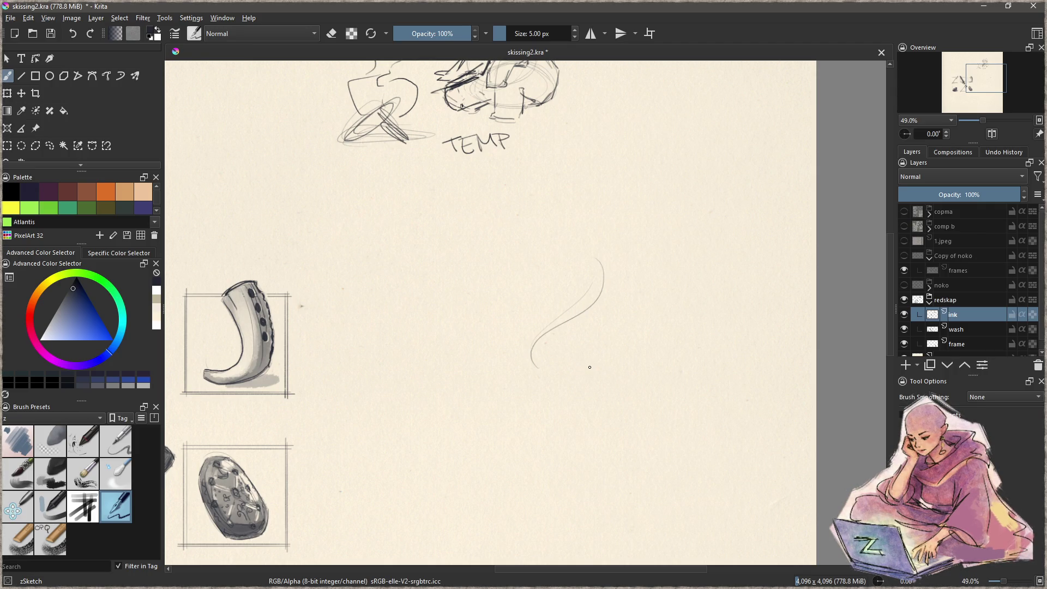
Step: Add the second strand with a small hook and thin rising curve, undoing a stray trace
left_click_drag(530, 363, 583, 266)
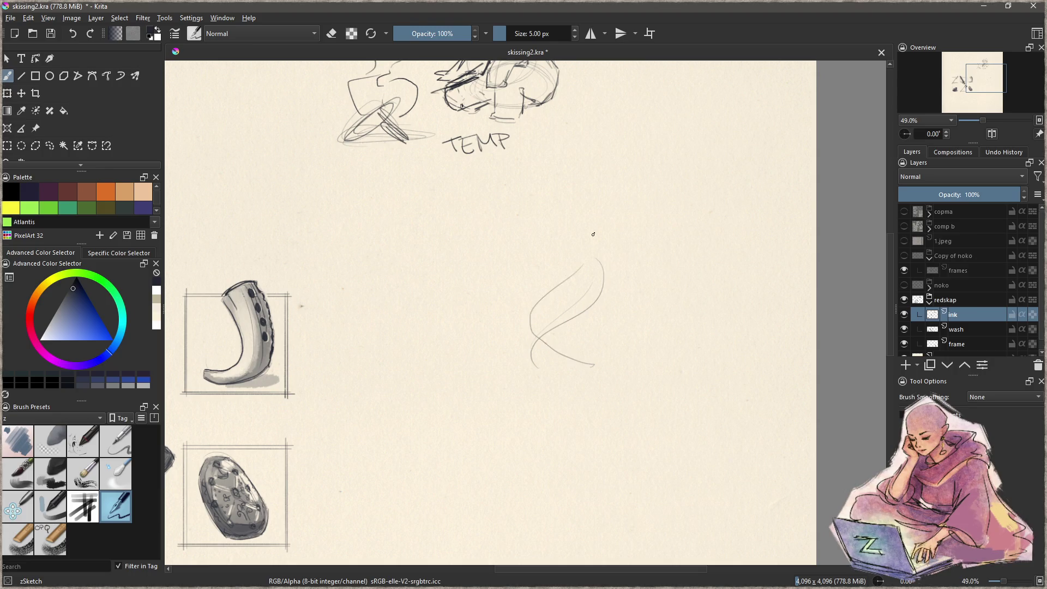
key("ctrl+z")
left_click_drag(591, 363, 581, 250)
left_click_drag(578, 341, 594, 259)
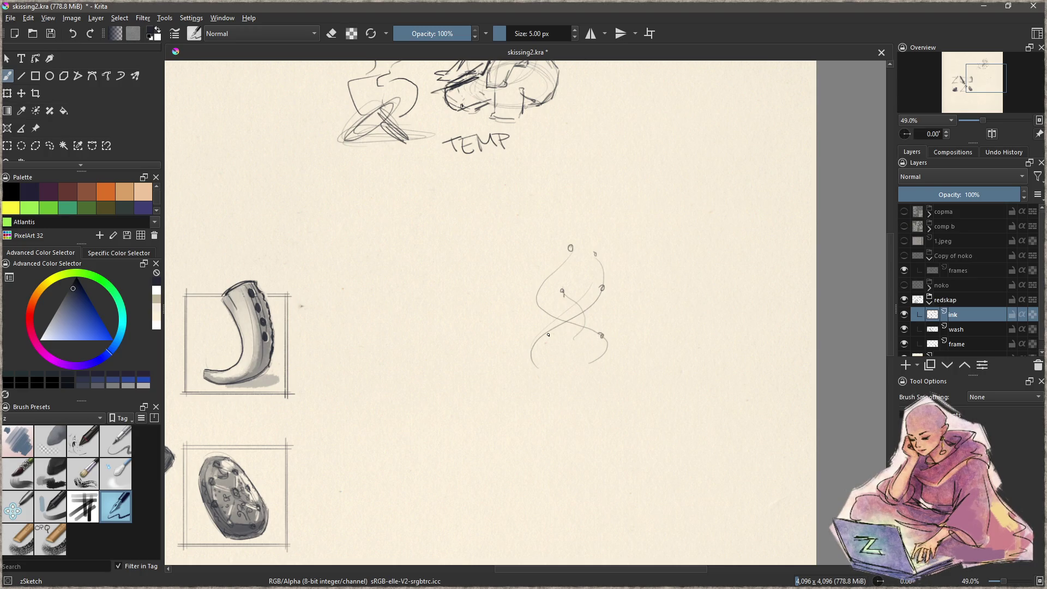
Step: Paint soft charcoal grey wash along both strands and darken the figure's middle on the wash layer
left_click(958, 332)
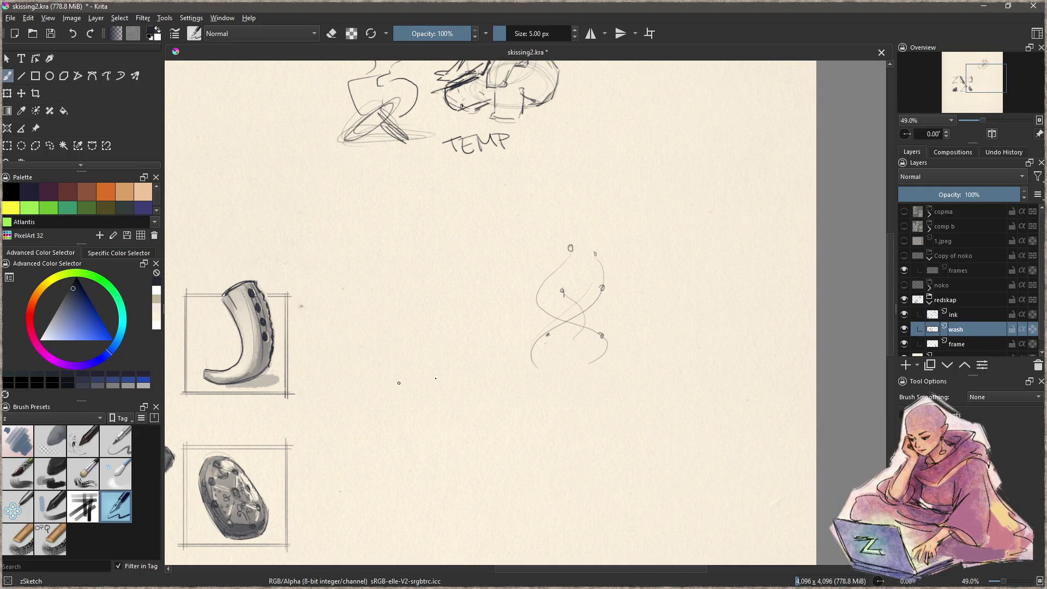
left_click(50, 473)
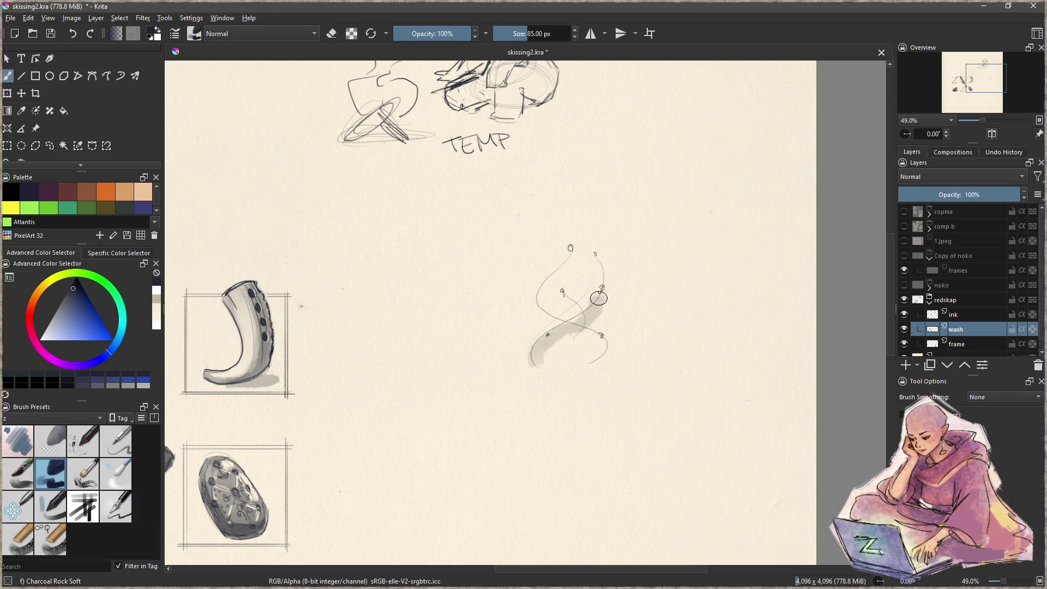
left_click_drag(535, 357, 590, 250)
mouse_move(602, 346)
left_mouse_down()
mouse_move(567, 312)
mouse_move(571, 245)
left_mouse_up()
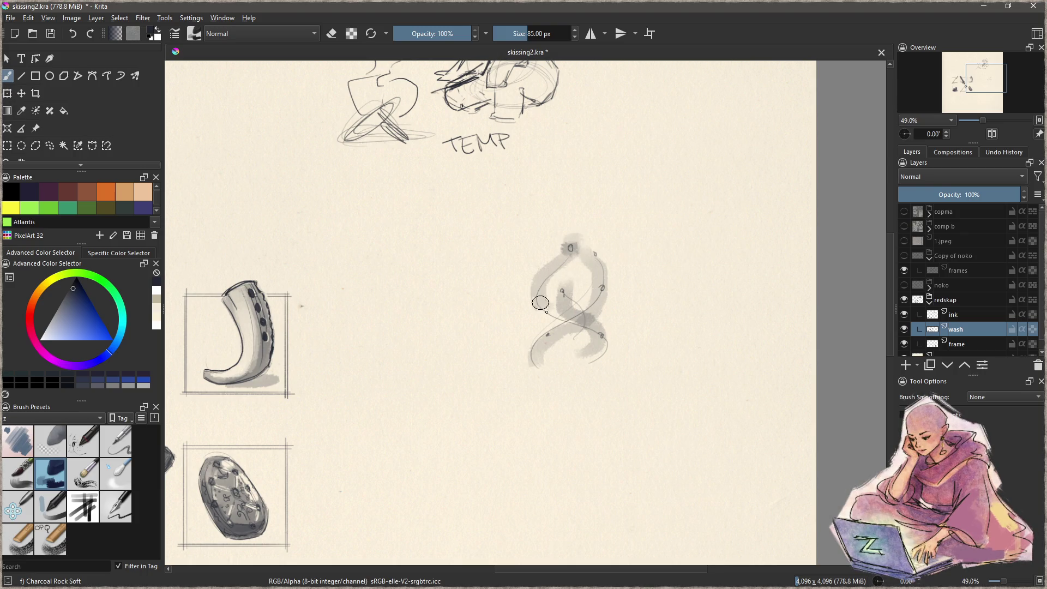
left_click_drag(540, 305, 573, 344)
Step: Swap to white and cycle through blender, soft pencil and sketching pen brushes
left_click(116, 474)
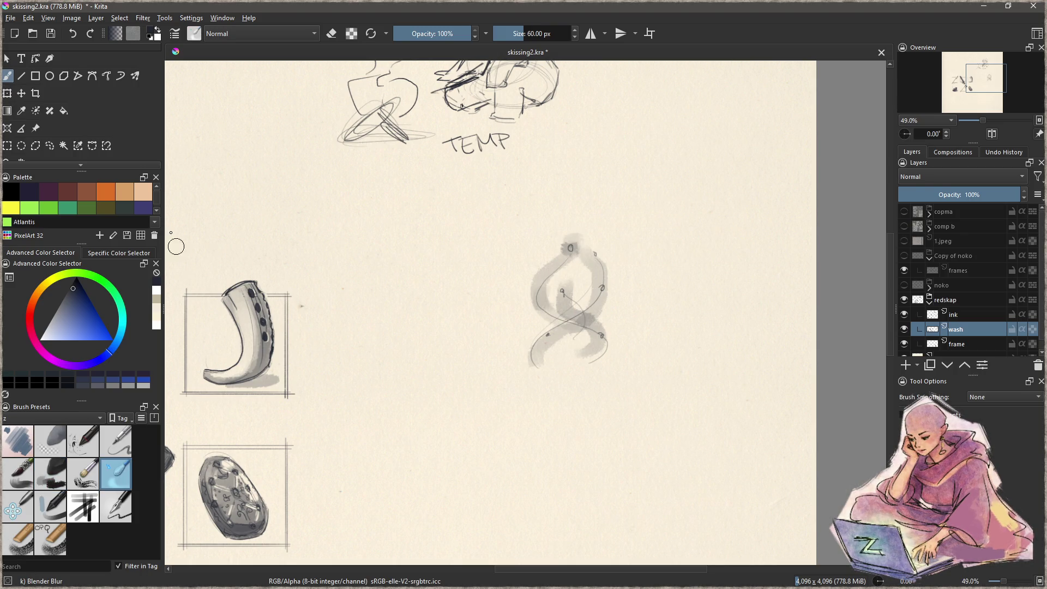
key("x")
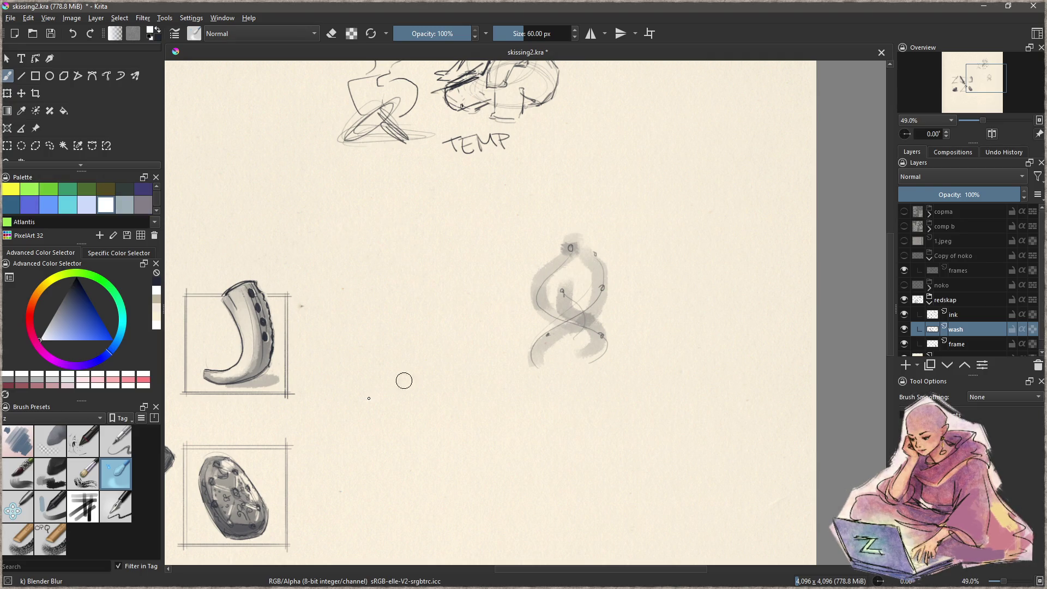
left_click(115, 443)
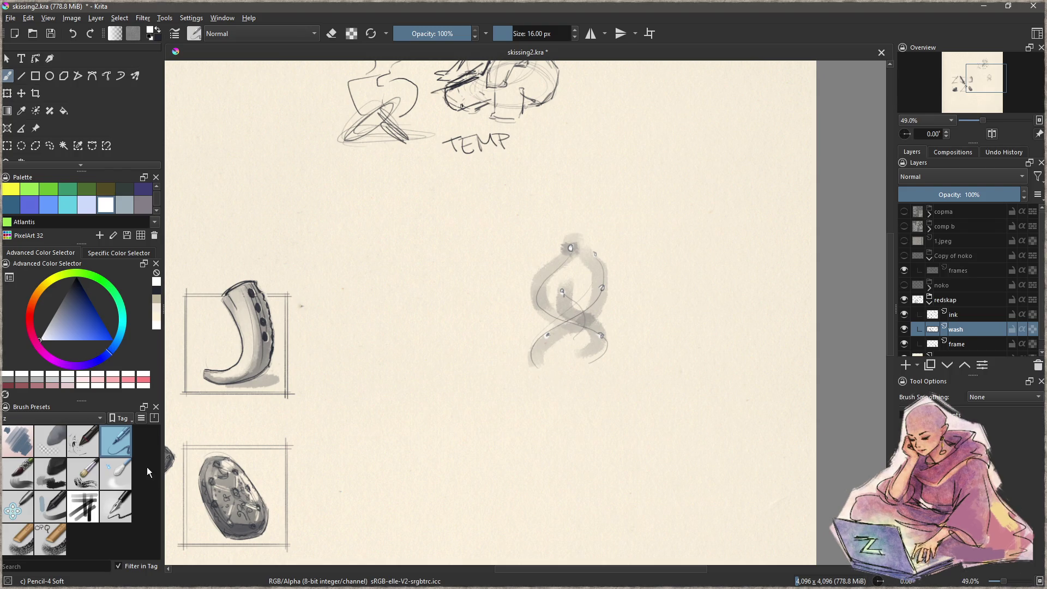
left_click(123, 515)
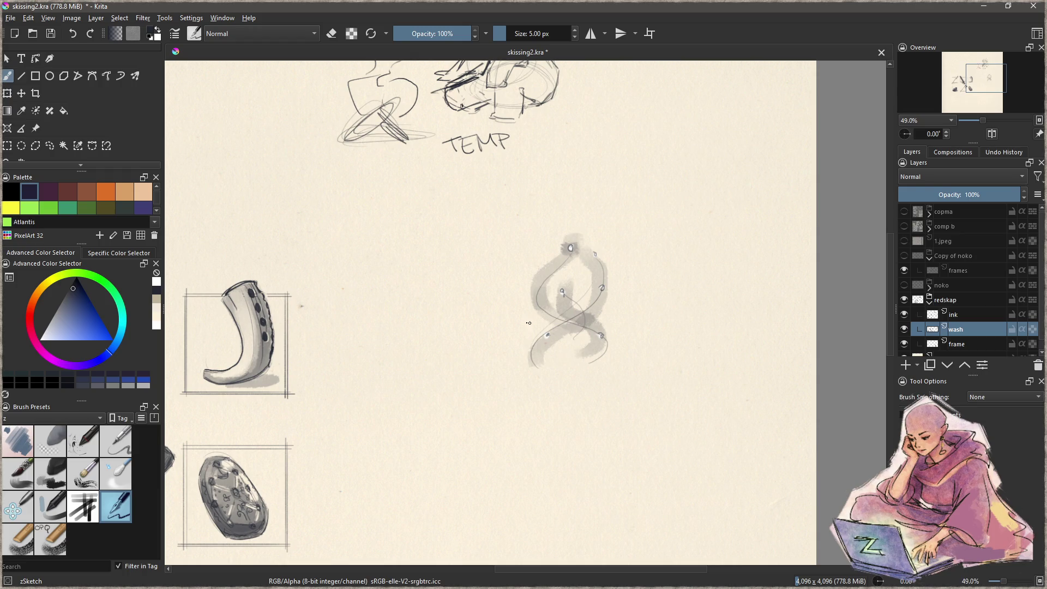
Step: Try a faint navy edge line, undo it, and ready the soft pencil brush for white sparkles
left_click(566, 381)
left_click_drag(531, 333, 533, 279)
key("ctrl+z")
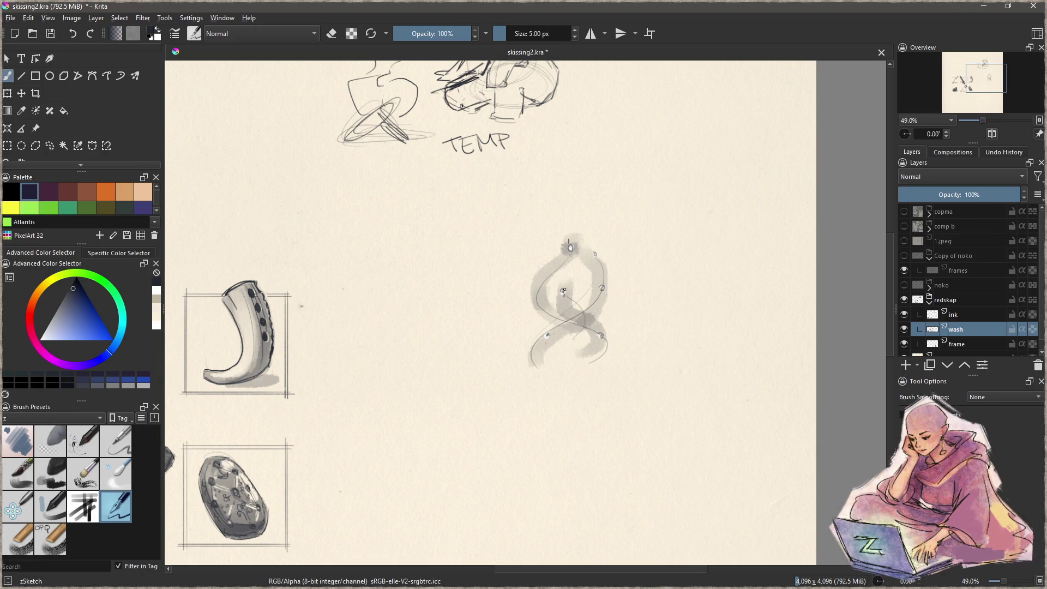
left_click(118, 442)
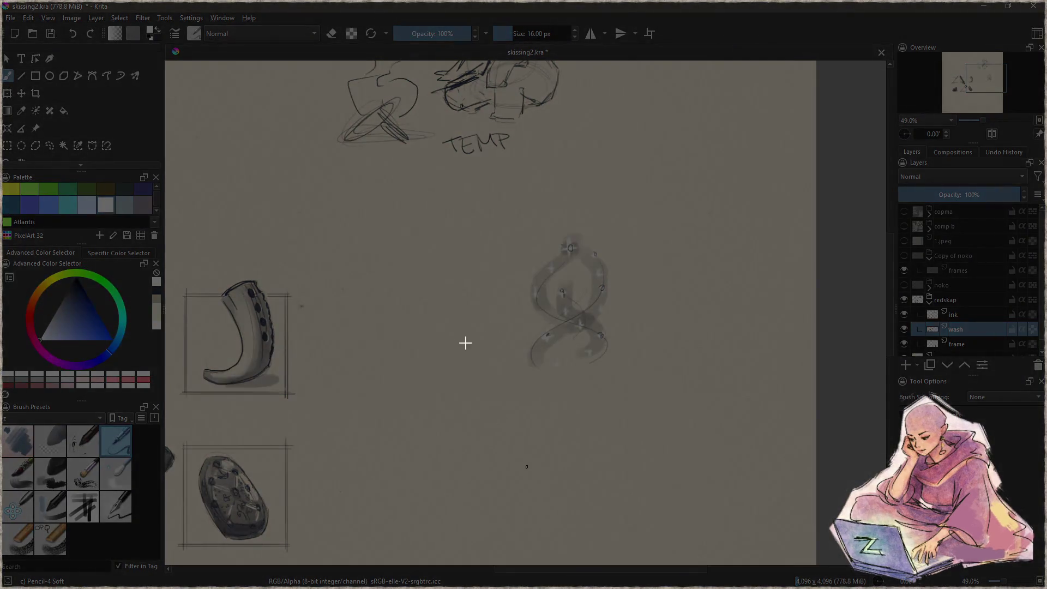
Step: Add a little more grey wash, then return to dark navy with the thin sketching pen
left_click_drag(556, 302, 564, 348)
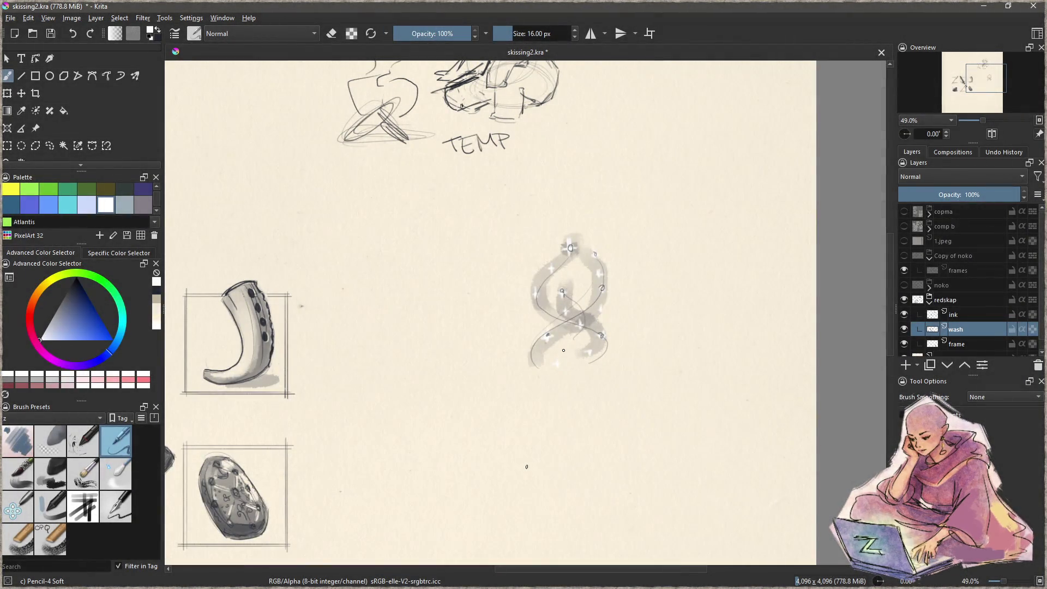
key("d")
key("slash")
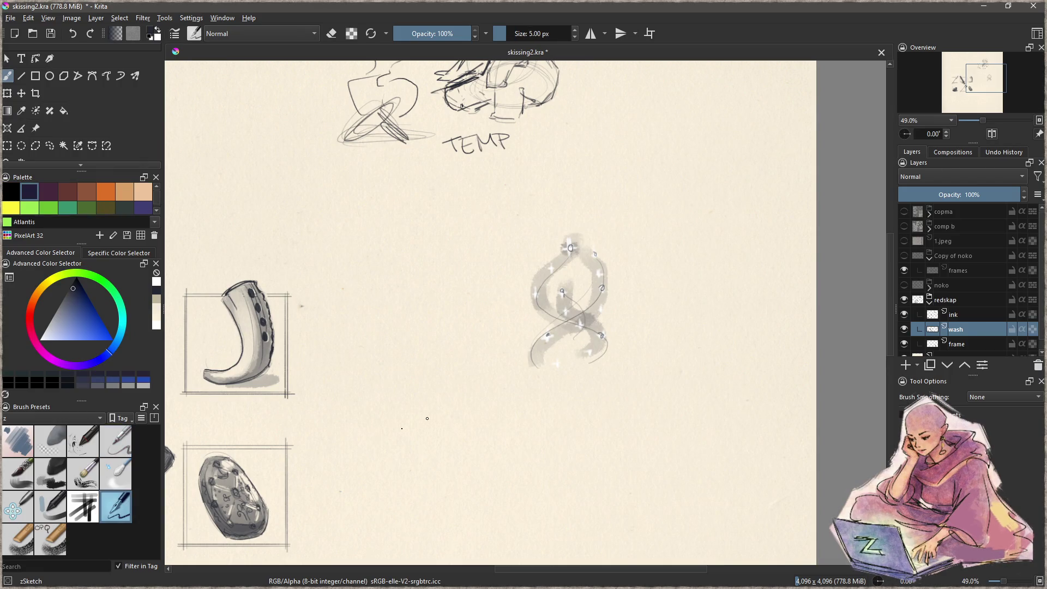
Step: Handwrite the TEMPORARY label below the sketch, undoing and redoing a few letters
left_click_drag(577, 393, 578, 408)
mouse_move(568, 397)
left_mouse_down()
mouse_move(618, 402)
mouse_move(643, 382)
left_mouse_up()
mouse_move(648, 395)
left_mouse_down()
mouse_move(667, 375)
mouse_move(664, 393)
left_mouse_up()
key("ctrl+z")
key("ctrl+z")
key("ctrl+z")
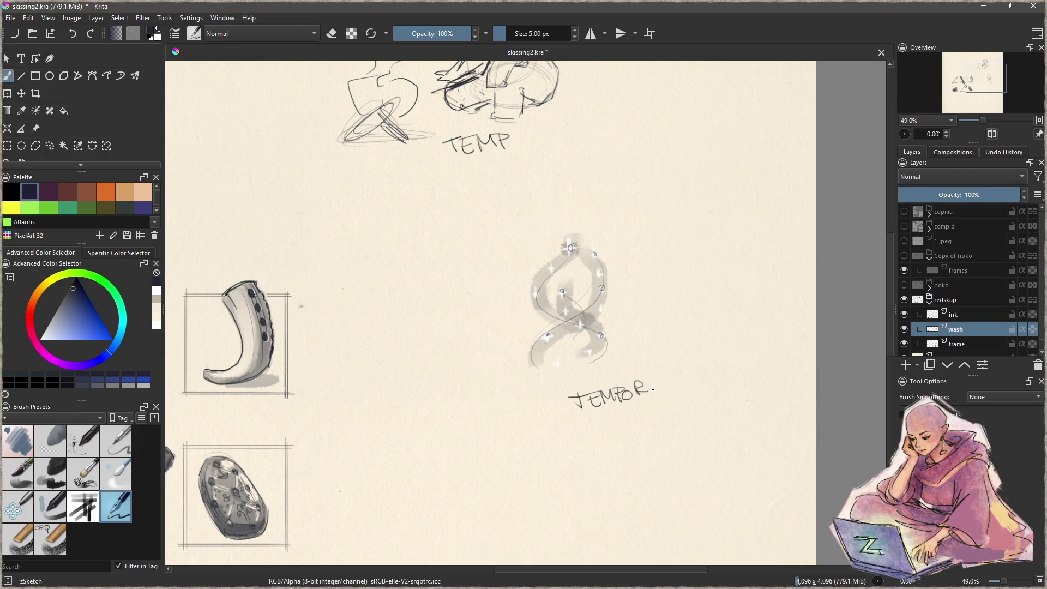
mouse_move(648, 393)
left_mouse_down()
mouse_move(652, 378)
mouse_move(662, 393)
mouse_move(674, 383)
mouse_move(675, 404)
left_mouse_up()
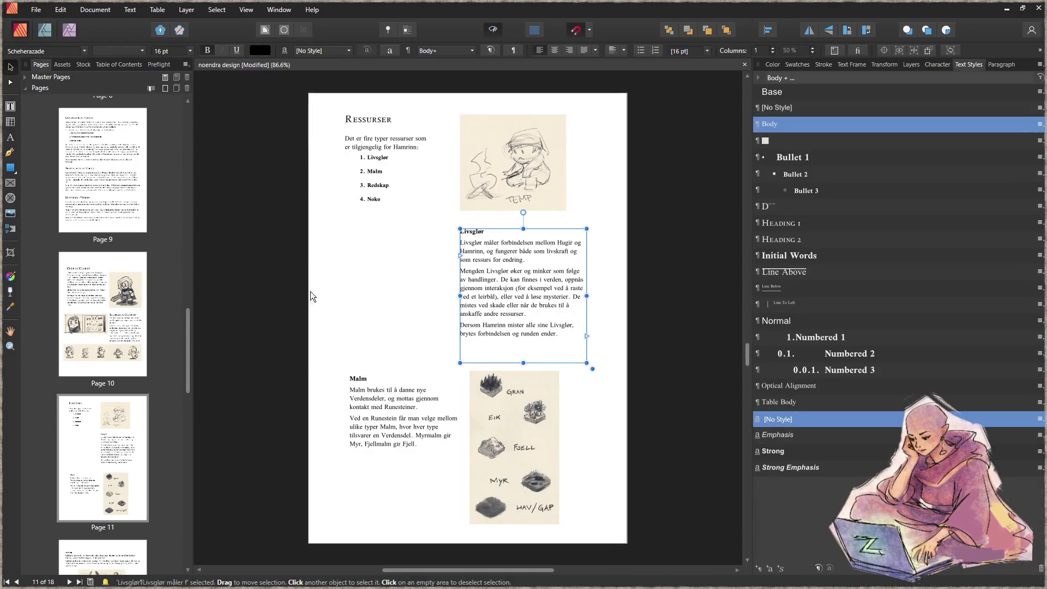
Step: Paste the rune sketch and position it to the left of the Livsglør paragraph
left_click(418, 293)
key("ctrl+v")
mouse_move(469, 321)
left_mouse_down()
mouse_move(374, 266)
mouse_move(450, 332)
left_mouse_up()
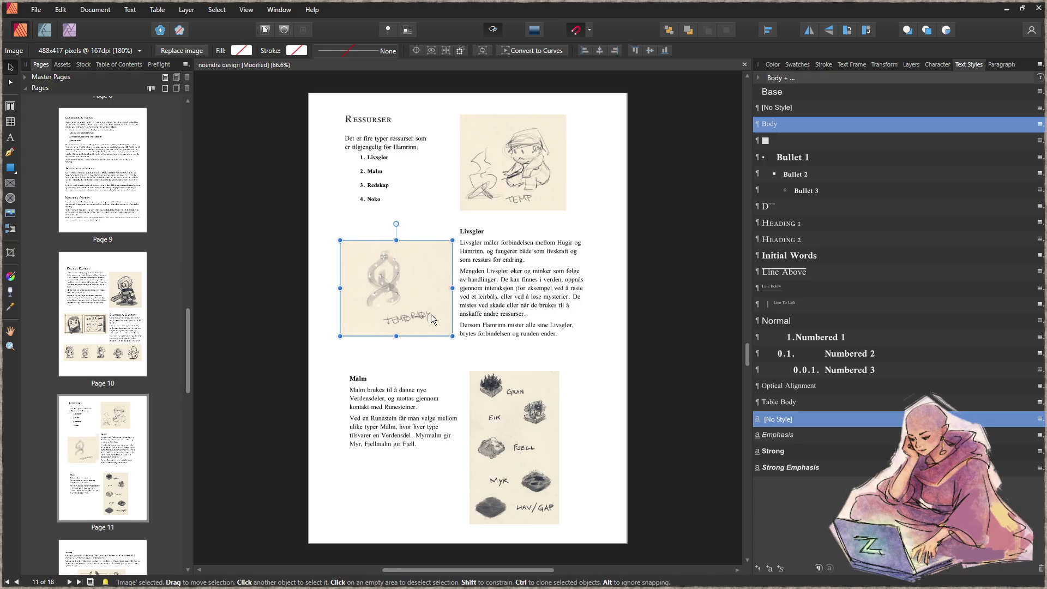
left_click(603, 458)
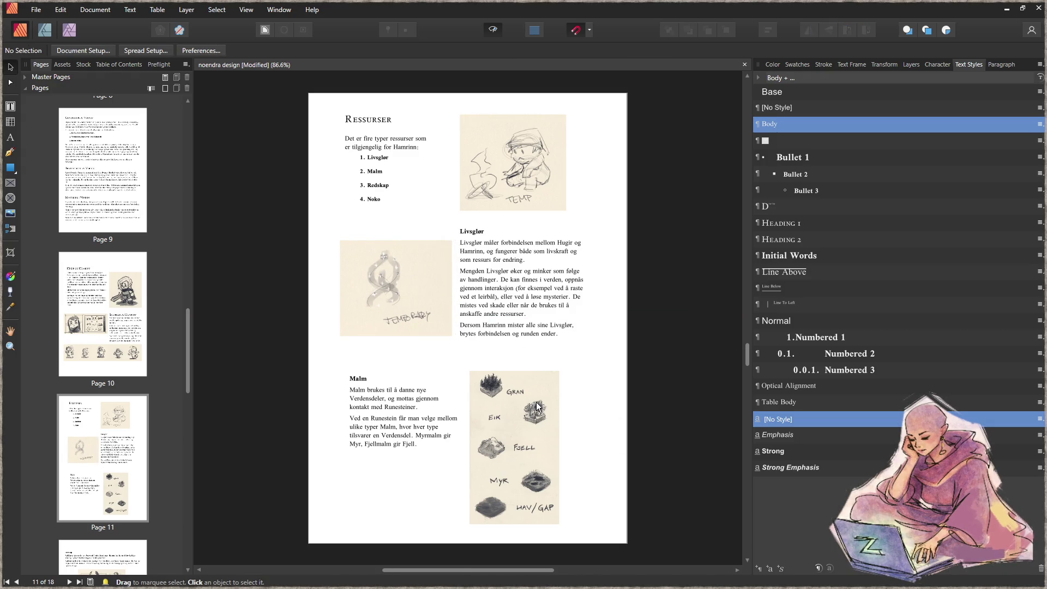
scroll(553, 377, "down", 3)
scroll(559, 364, "down", 4)
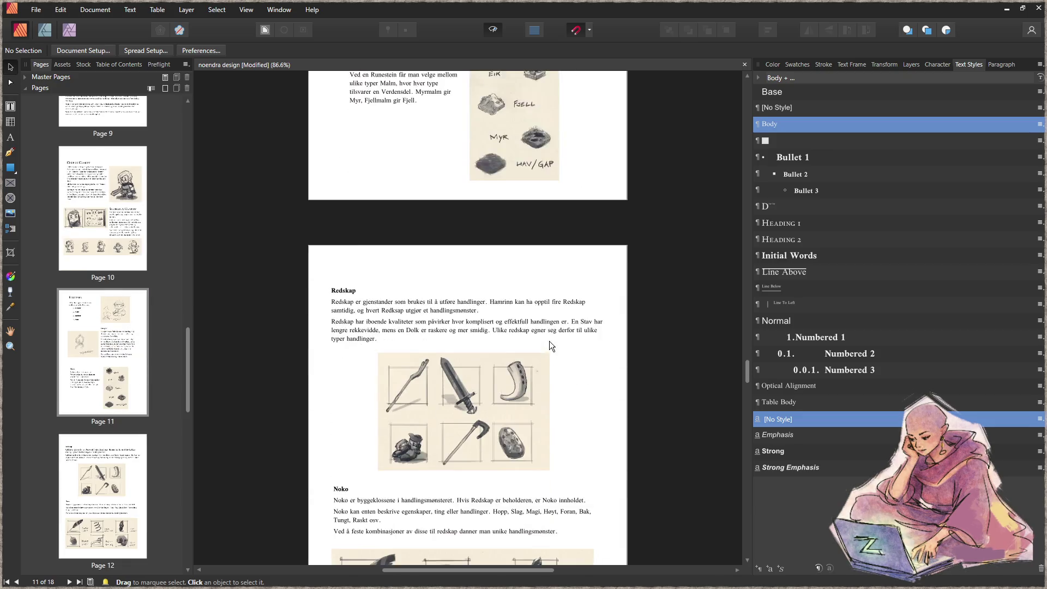
scroll(549, 341, "down", 4)
scroll(549, 336, "down", 3)
scroll(545, 318, "down", 2)
scroll(546, 316, "down", 2)
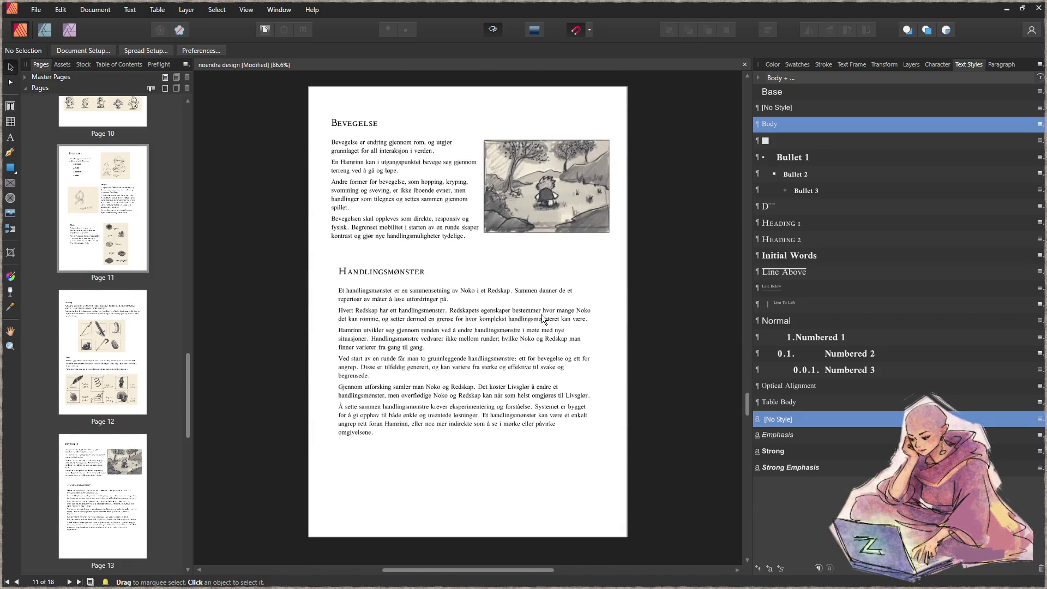
scroll(539, 319, "down", 1)
scroll(536, 318, "down", 3)
scroll(533, 315, "down", 1)
scroll(533, 316, "up", 1)
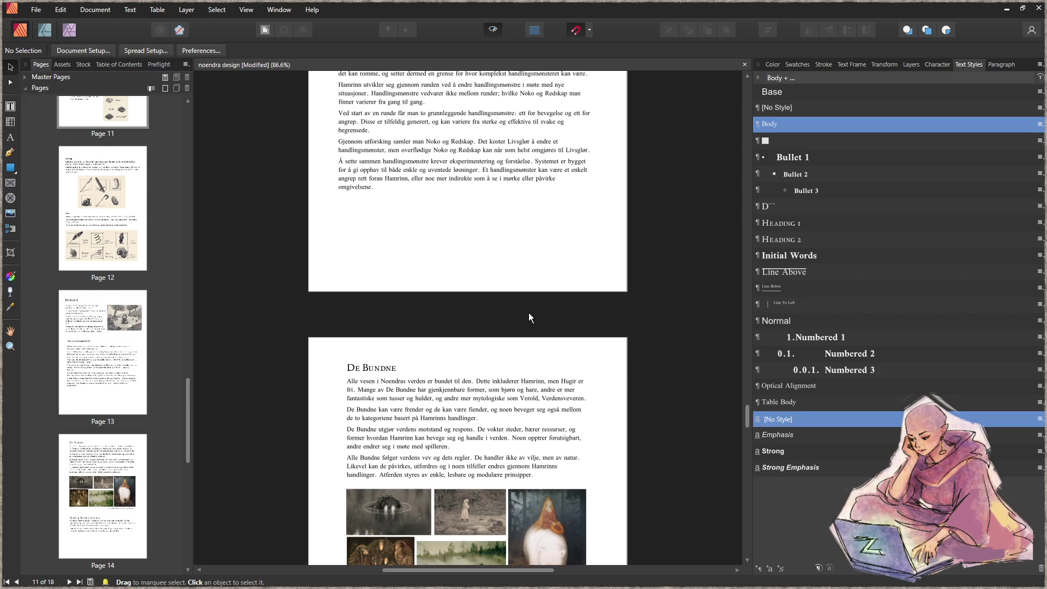
scroll(524, 317, "up", 4)
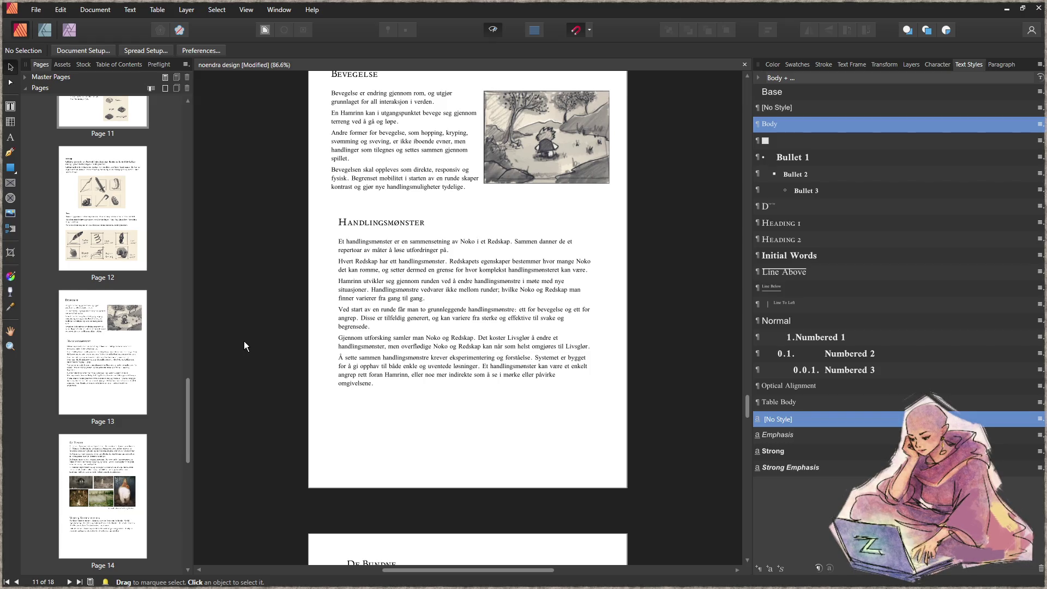
Step: Add one page after page 13 via the Pages panel and go to the new page 14
right_click(125, 353)
left_click(77, 359)
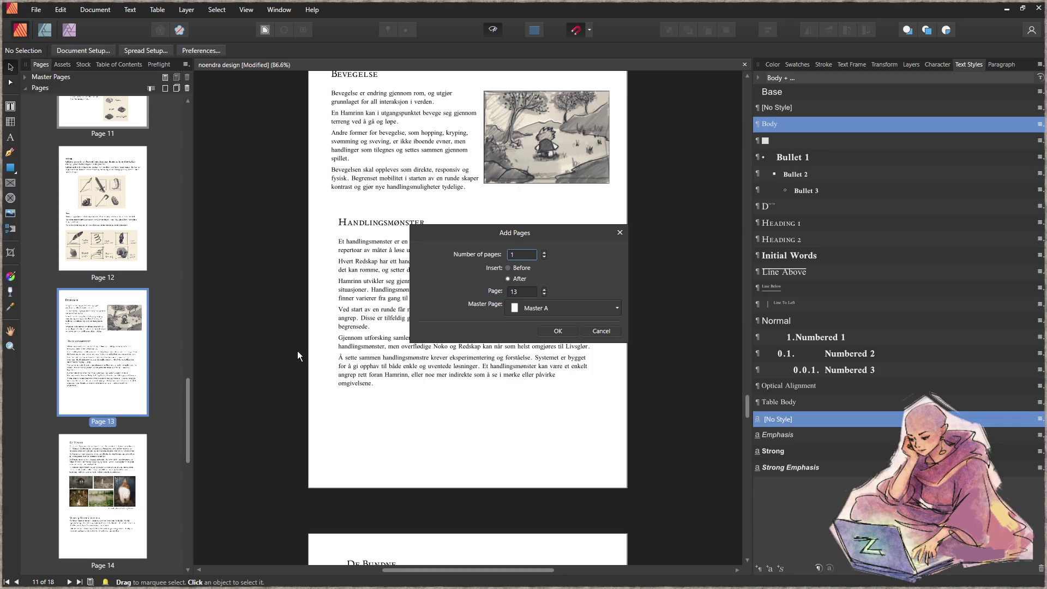
left_click(558, 331)
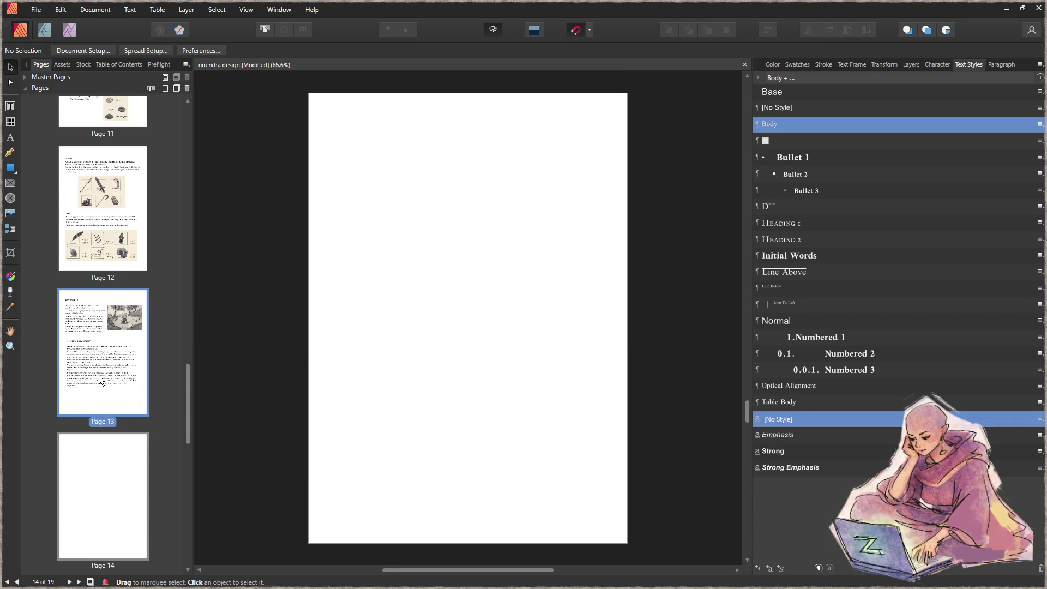
left_click(117, 480)
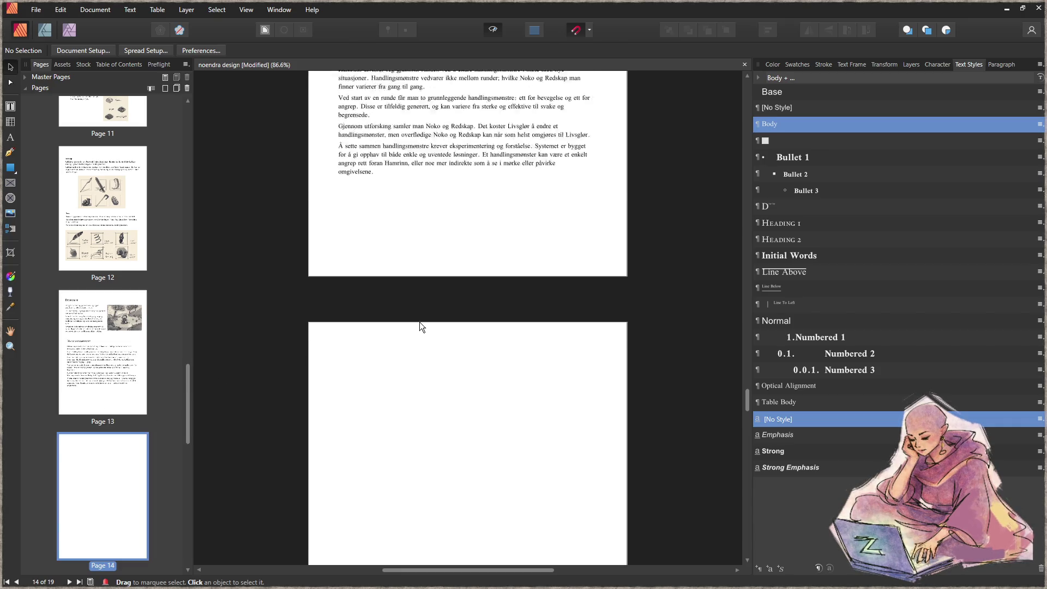
scroll(423, 344, "up", 4)
left_click_drag(431, 229, 438, 449)
scroll(450, 253, "up", 2)
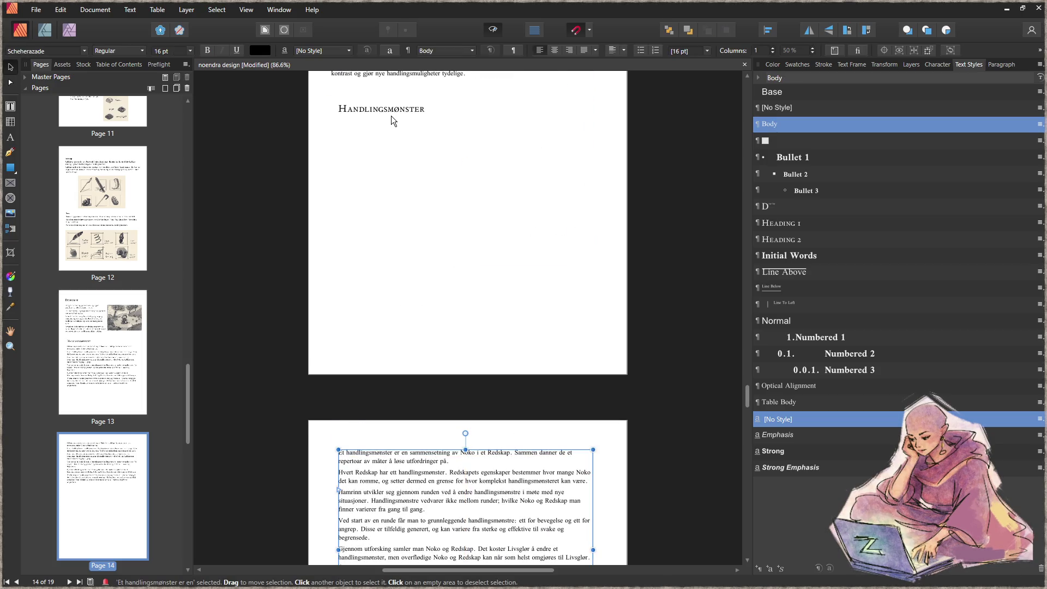
mouse_move(393, 120)
left_mouse_down()
mouse_move(400, 464)
mouse_move(394, 439)
left_mouse_up()
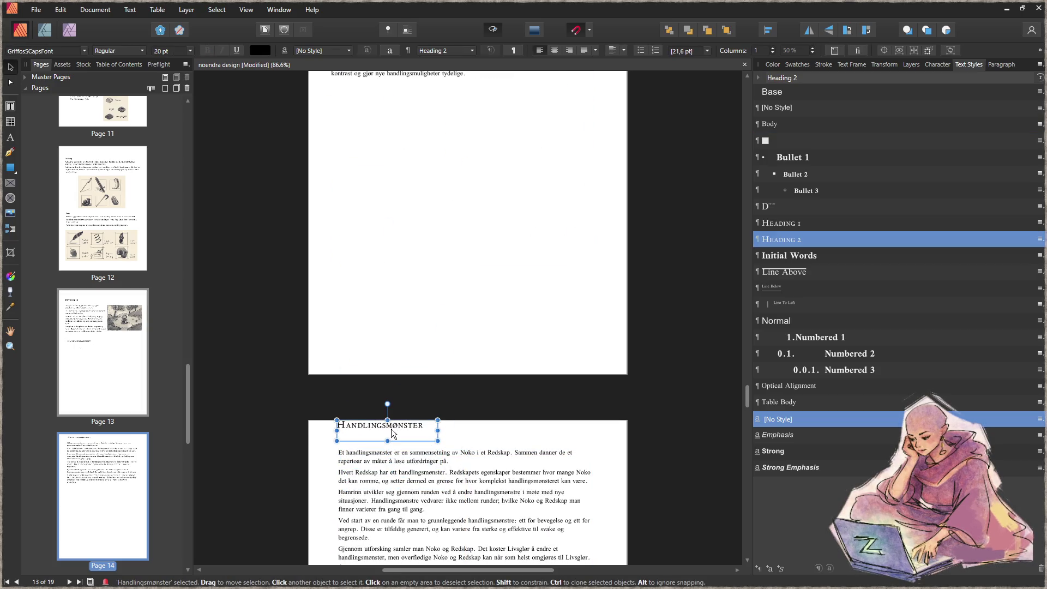
scroll(456, 521, "down", 5)
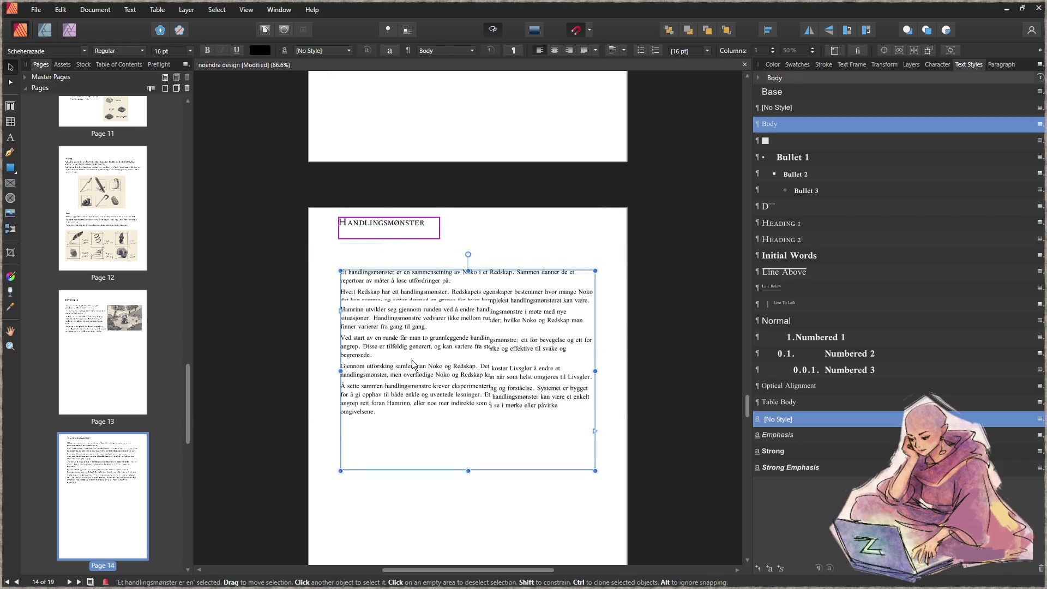
left_click_drag(458, 328, 459, 352)
mouse_move(392, 236)
left_mouse_down()
mouse_move(394, 273)
mouse_move(392, 262)
left_mouse_up()
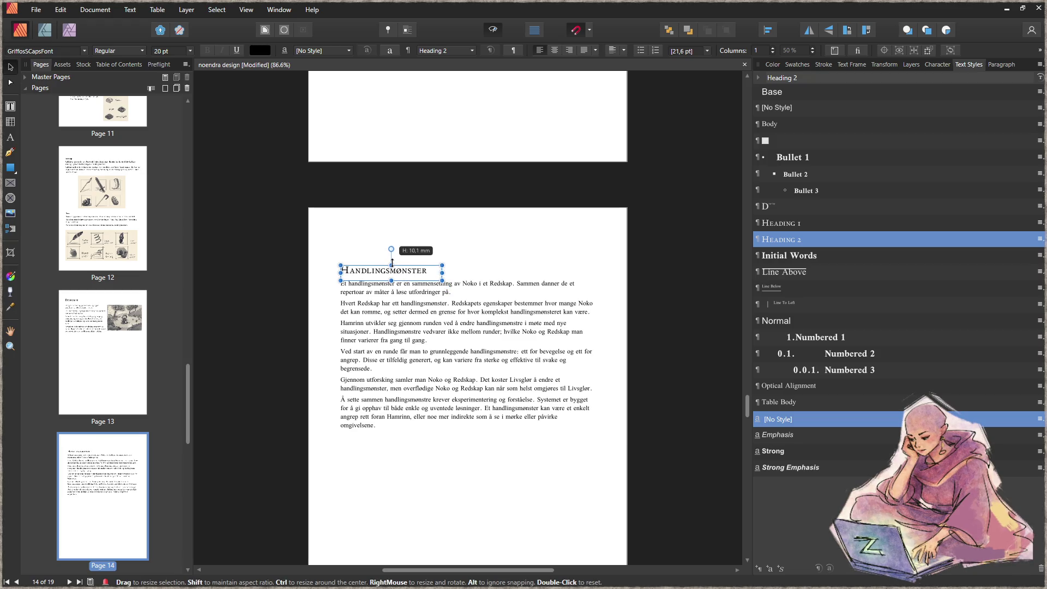
Step: Drag the heading and body text onto page 14 near the top and shorten the body frame to fit
left_click_drag(624, 491, 366, 239)
left_click_drag(490, 389, 491, 361)
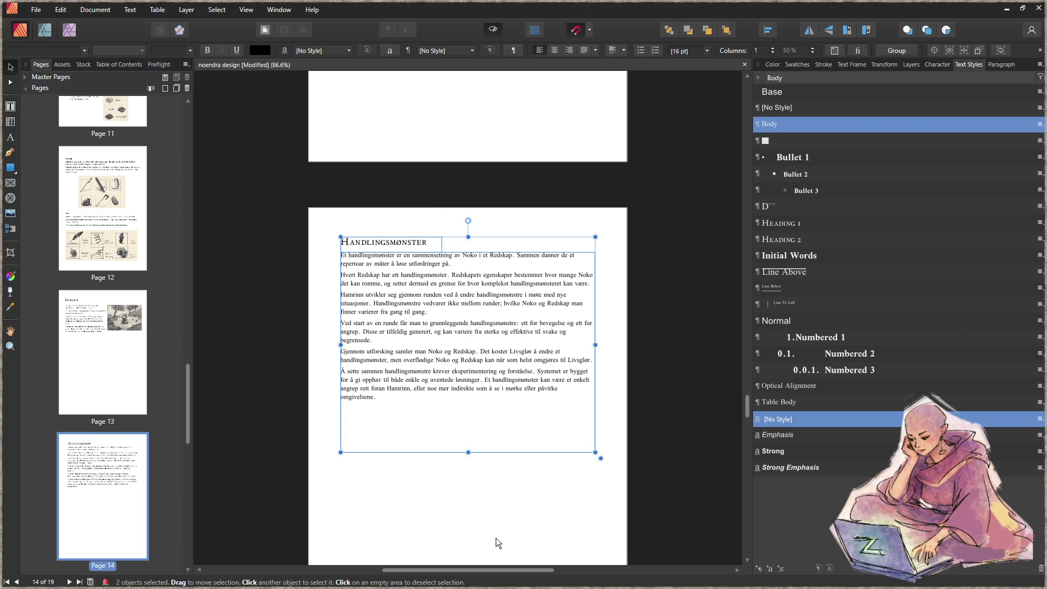
left_click_drag(468, 452, 465, 403)
left_click(508, 490)
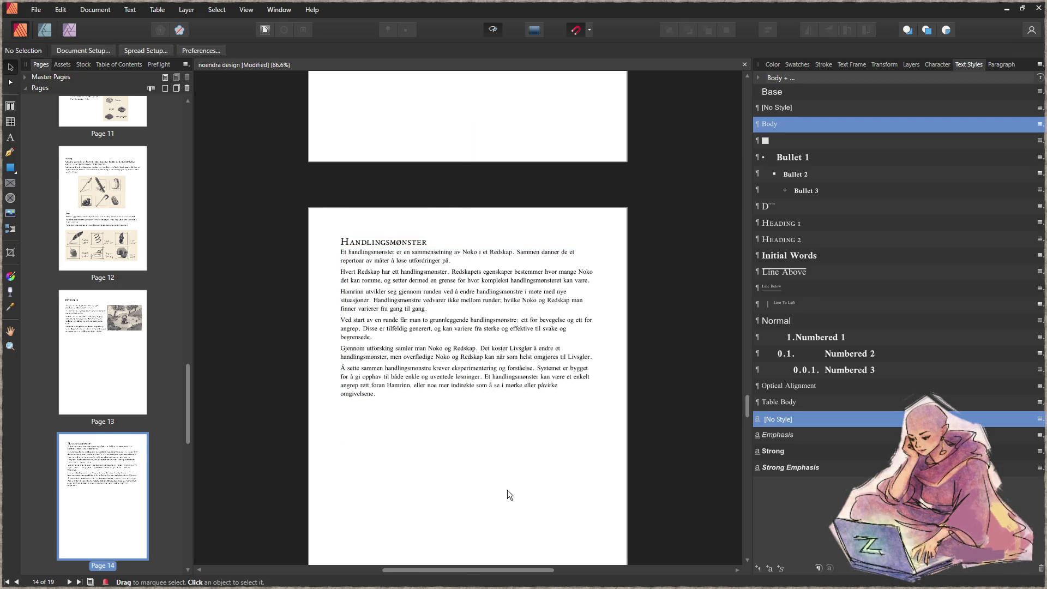
Step: Nudge the Handlingsmønster heading up slightly above the body text
left_click(446, 344)
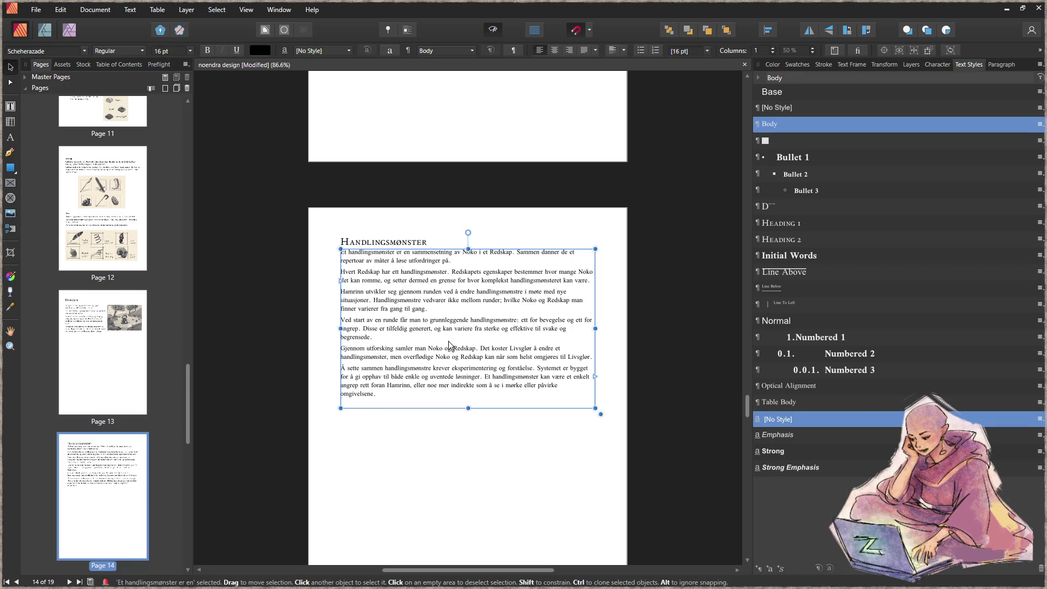
left_click(396, 244)
left_click_drag(395, 243, 393, 238)
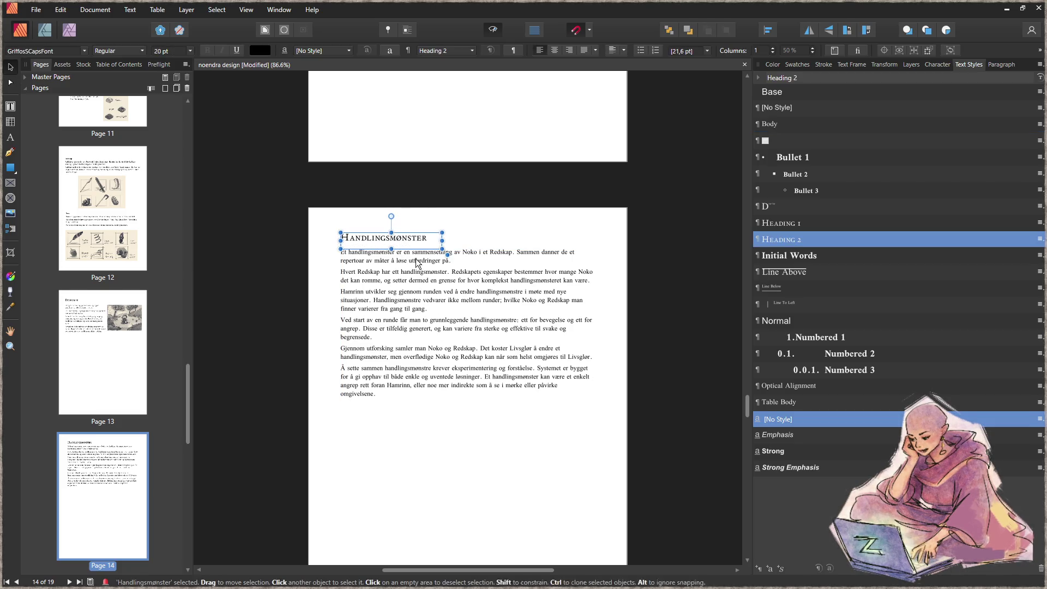
left_click(475, 469)
scroll(502, 428, "down", 4)
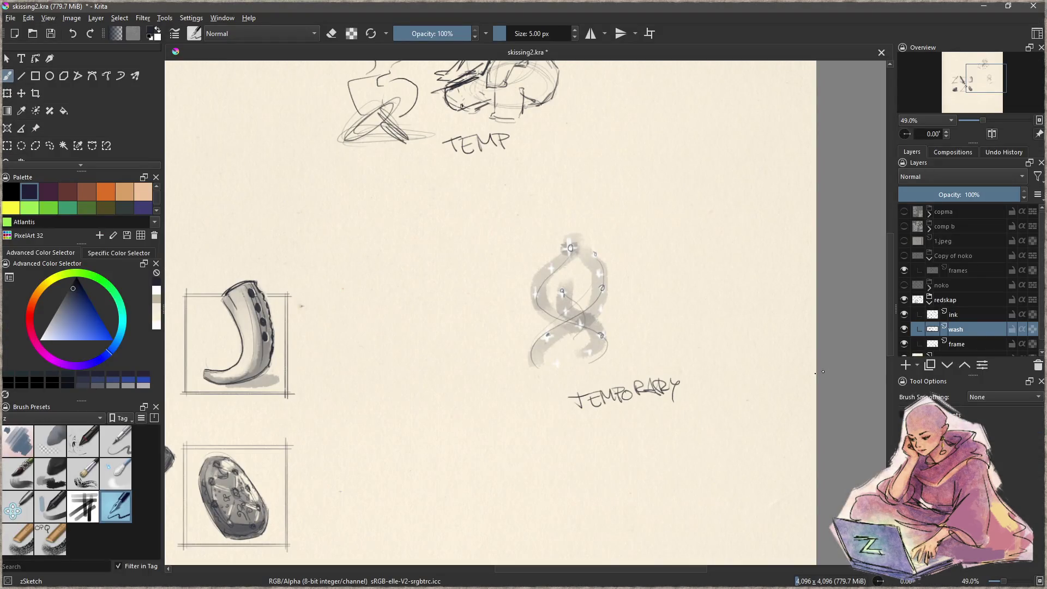
Step: Show only the 1.jpeg sketchbook photo in Krita and paste it onto page 14 in Publisher
left_click(904, 286)
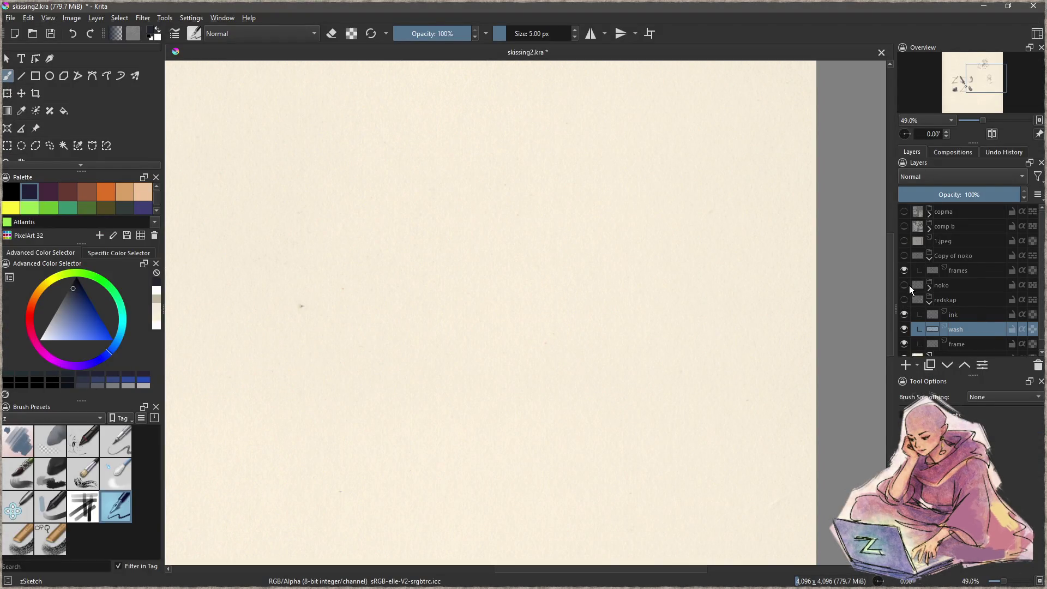
left_click(904, 241)
scroll(585, 305, "down", 1)
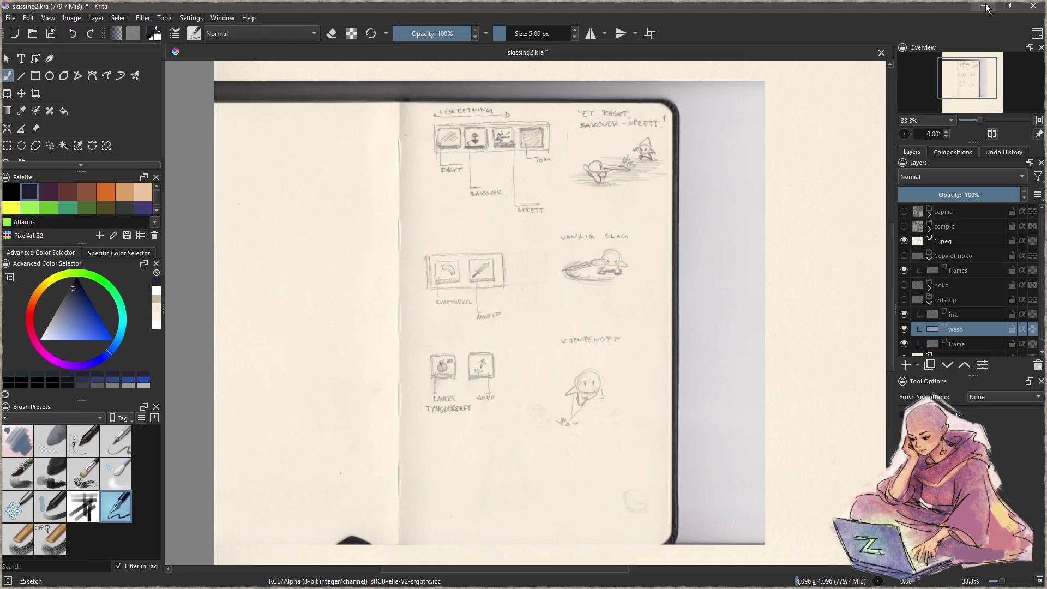
left_click(984, 6)
key("ctrl+v")
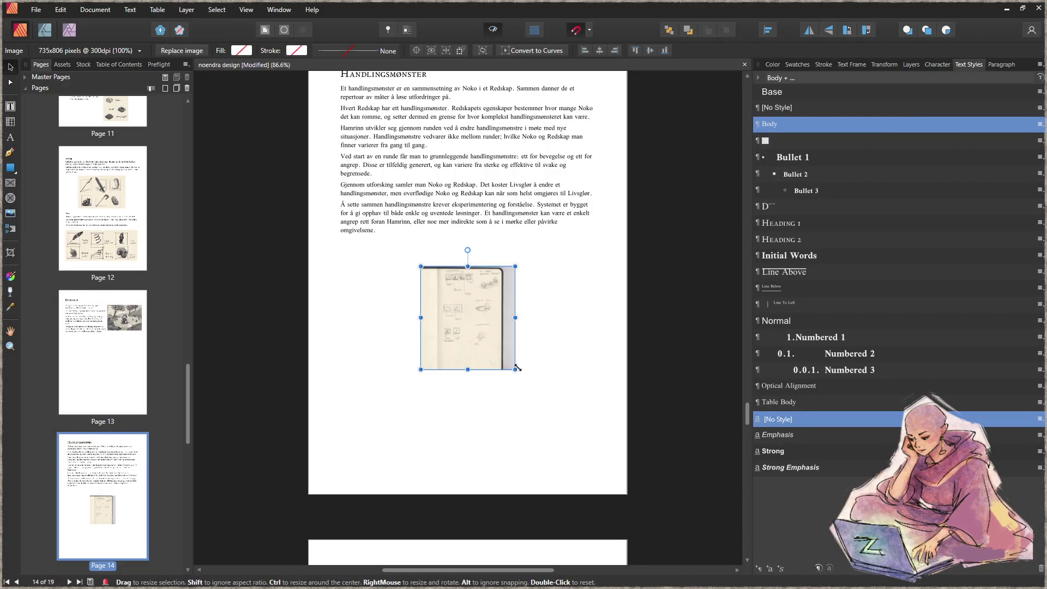
Step: Enlarge the sketchbook photo and settle it beneath the Handlingsmønster text
left_click_drag(517, 369, 613, 477)
left_click_drag(552, 413, 500, 399)
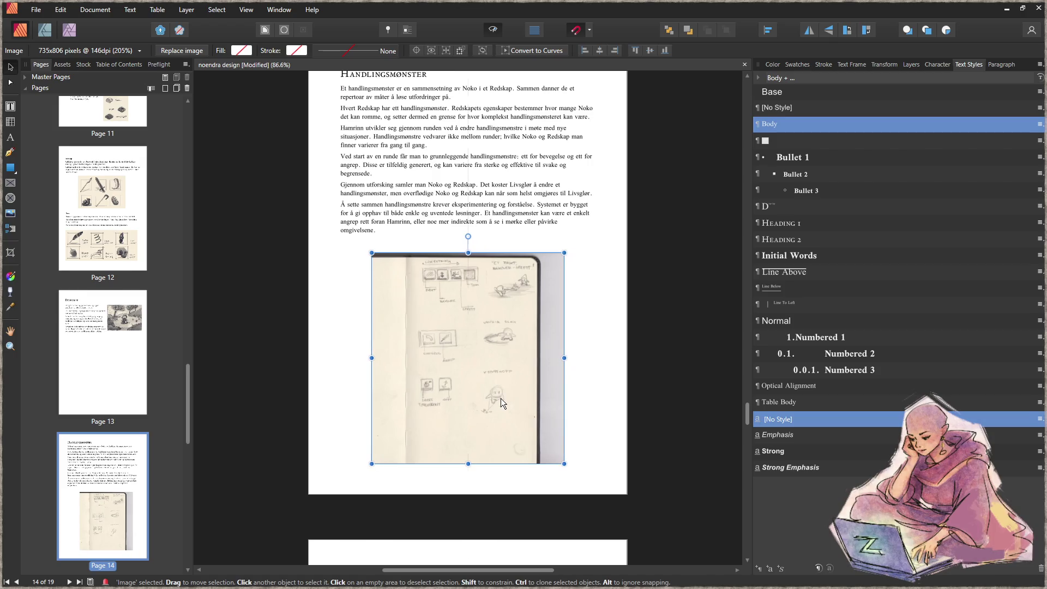
left_click_drag(565, 464, 586, 490)
left_click_drag(522, 436, 520, 424)
left_click(607, 442)
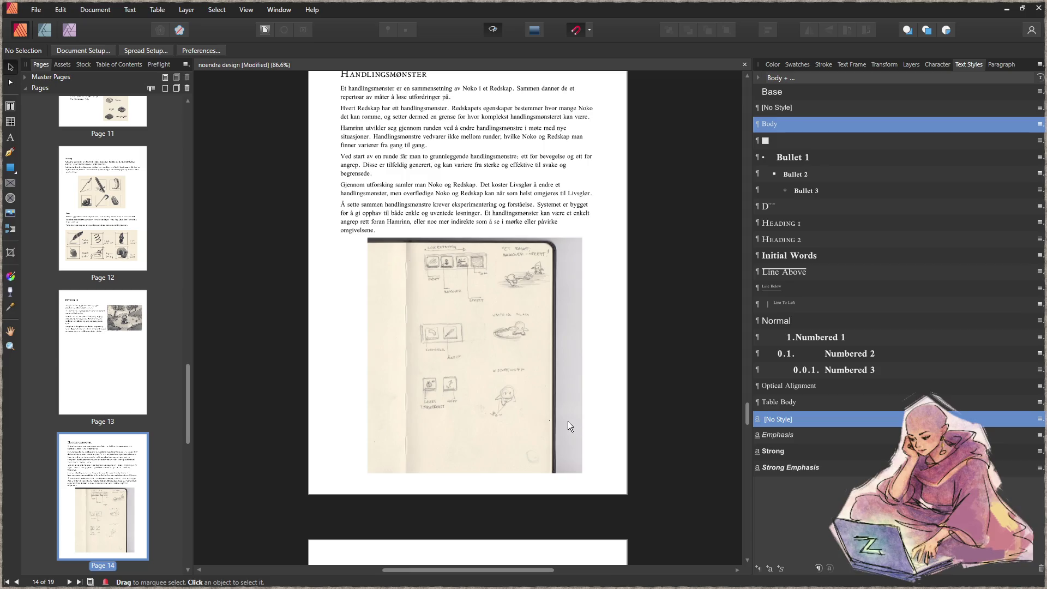
scroll(554, 409, "up", 3)
scroll(568, 397, "up", 3)
scroll(543, 346, "up", 3)
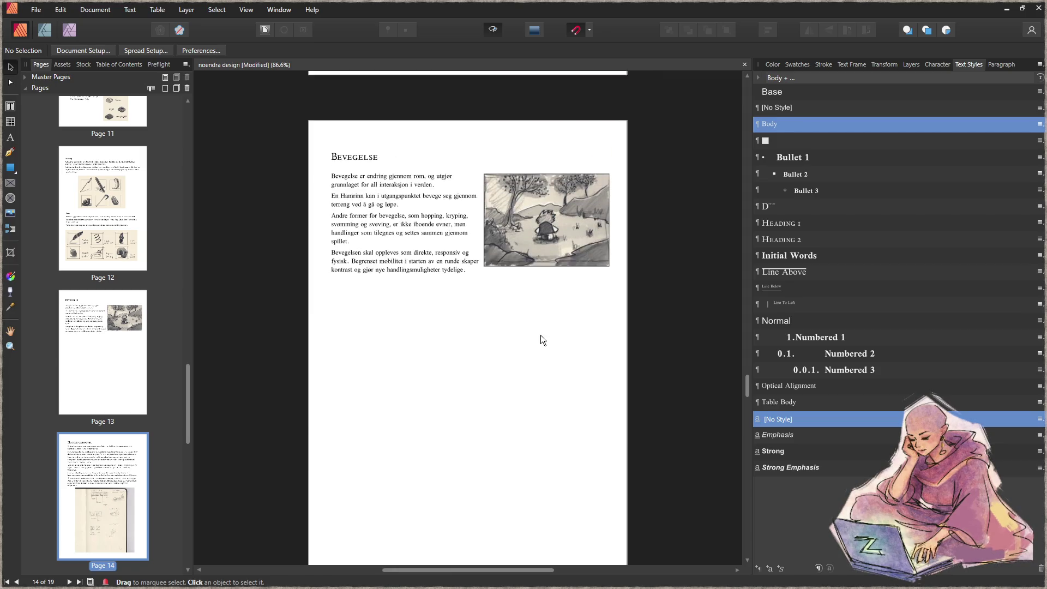
scroll(541, 338, "up", 1)
scroll(540, 334, "up", 3)
scroll(554, 320, "up", 4)
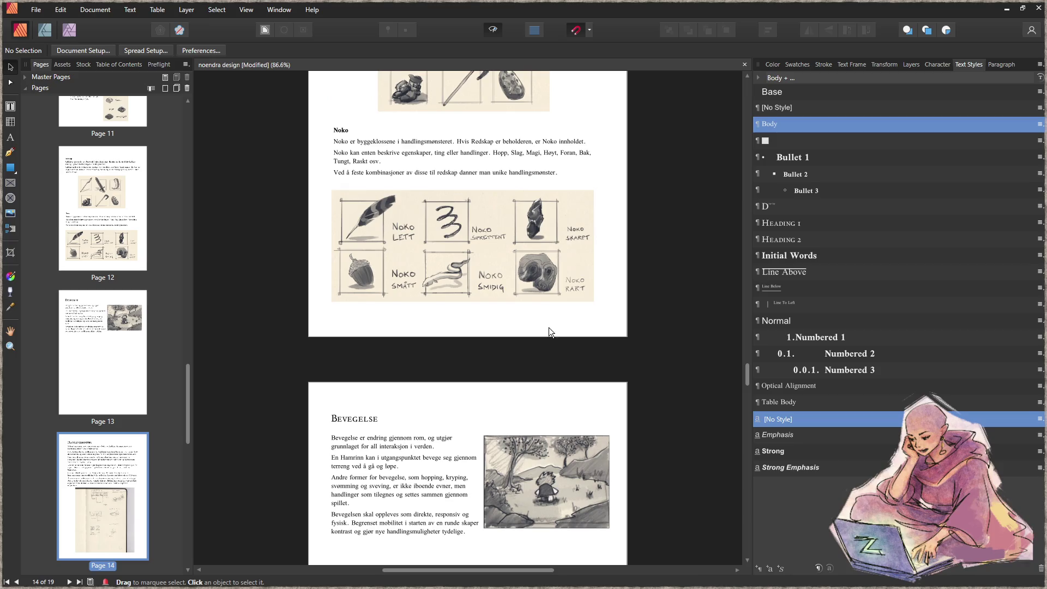
scroll(541, 337, "up", 6)
scroll(539, 307, "up", 7)
scroll(532, 296, "up", 5)
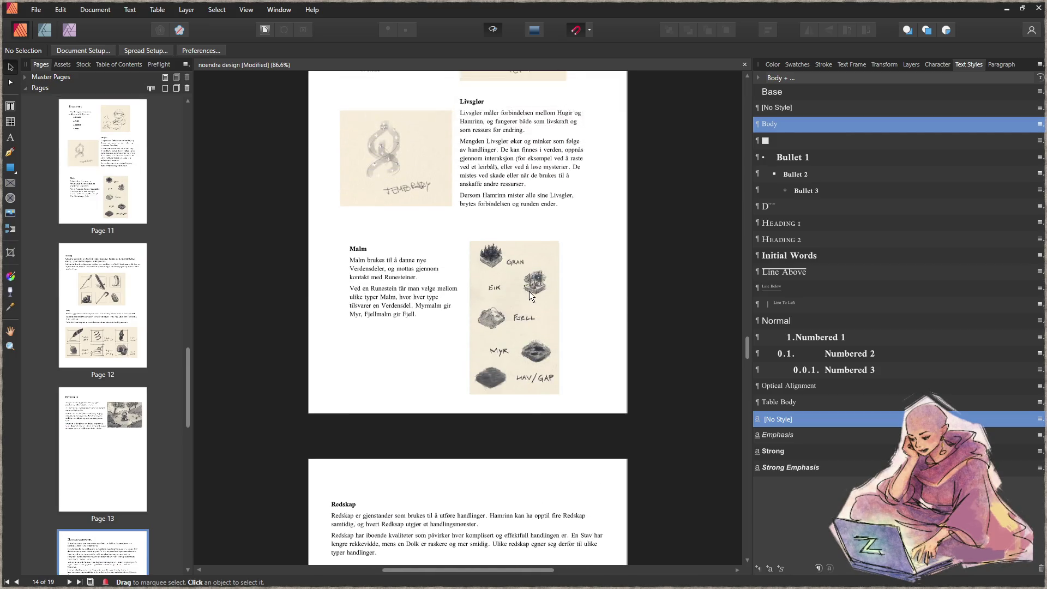
scroll(529, 292, "up", 9)
scroll(523, 290, "up", 2)
scroll(519, 287, "up", 5)
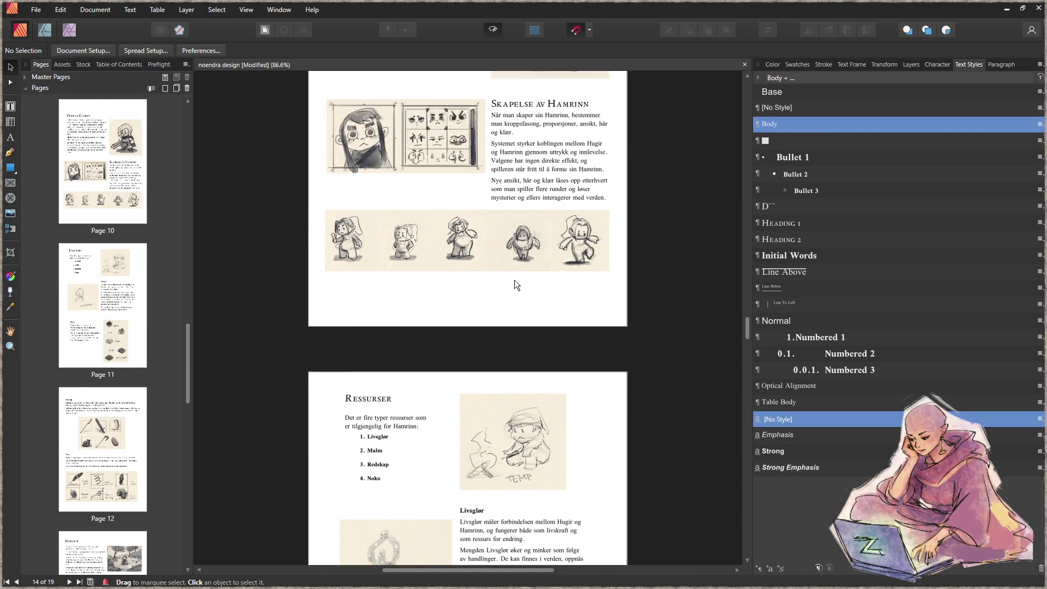
scroll(518, 282, "down", 3)
scroll(519, 284, "down", 4)
scroll(519, 284, "down", 4)
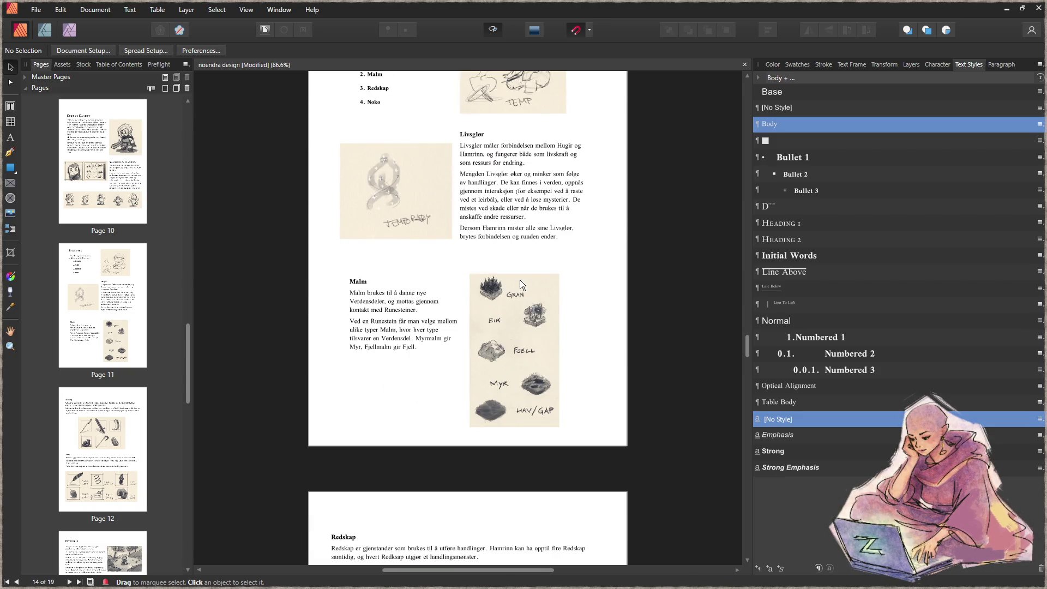
scroll(520, 281, "up", 5)
scroll(514, 244, "up", 5)
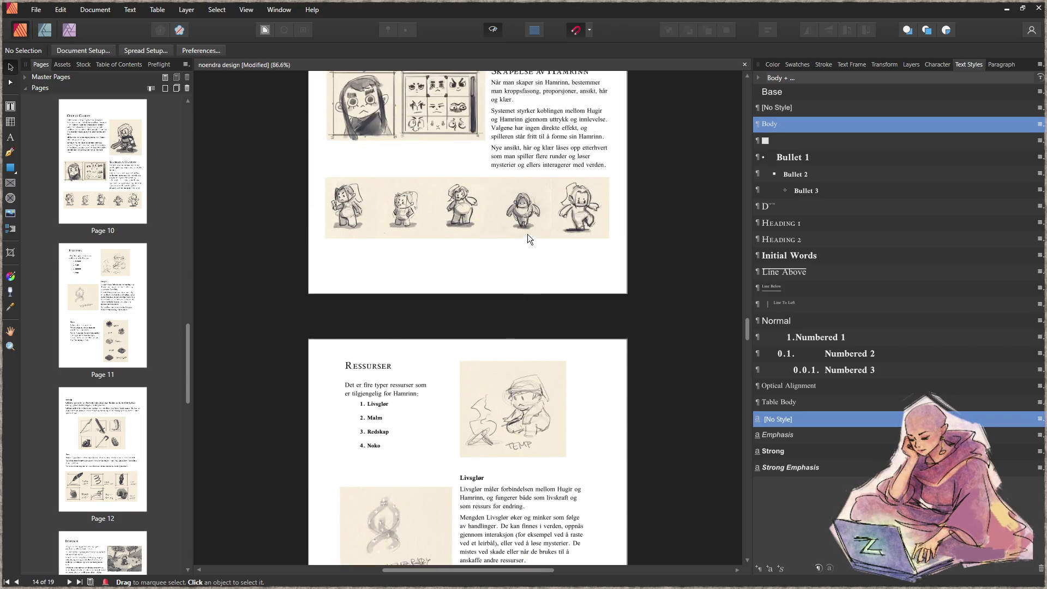
scroll(529, 234, "up", 4)
scroll(546, 233, "up", 4)
scroll(547, 233, "up", 4)
scroll(555, 230, "up", 4)
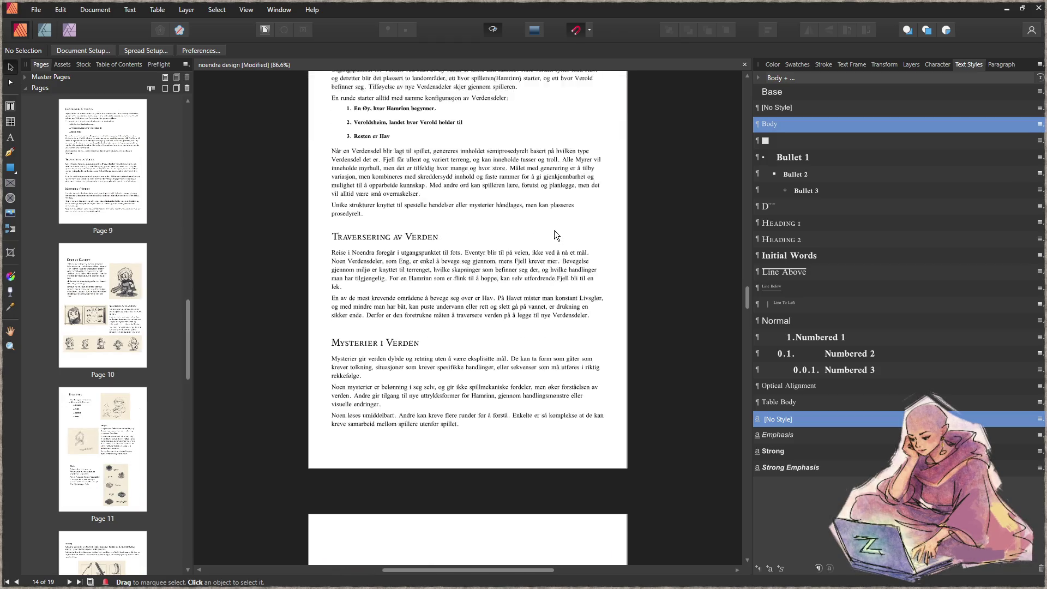
scroll(554, 230, "up", 4)
scroll(553, 231, "up", 3)
scroll(551, 231, "up", 4)
scroll(549, 232, "up", 4)
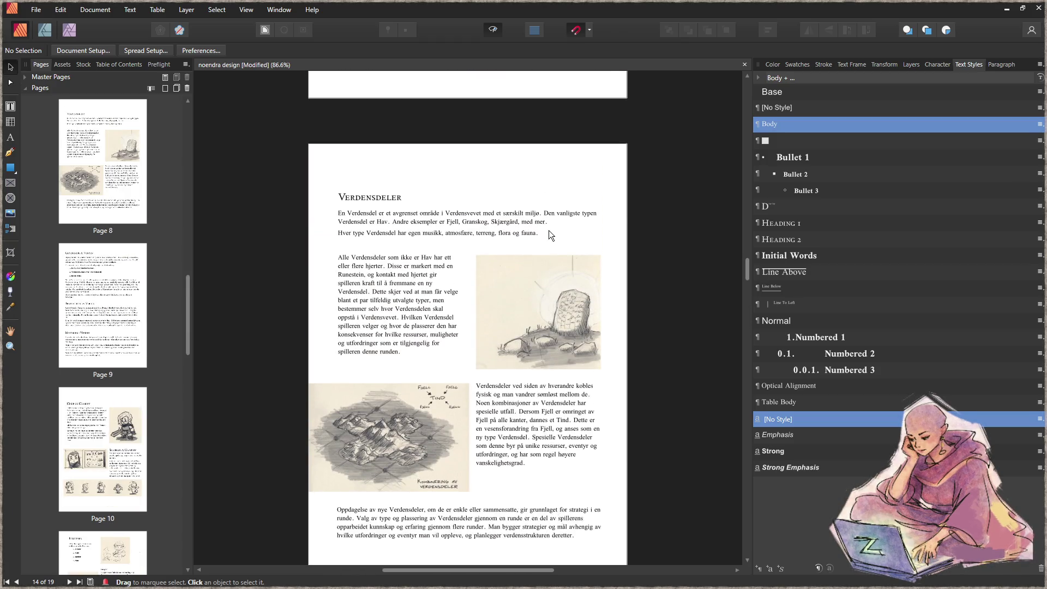
scroll(549, 232, "up", 4)
scroll(549, 231, "up", 4)
scroll(551, 230, "up", 4)
scroll(549, 228, "up", 4)
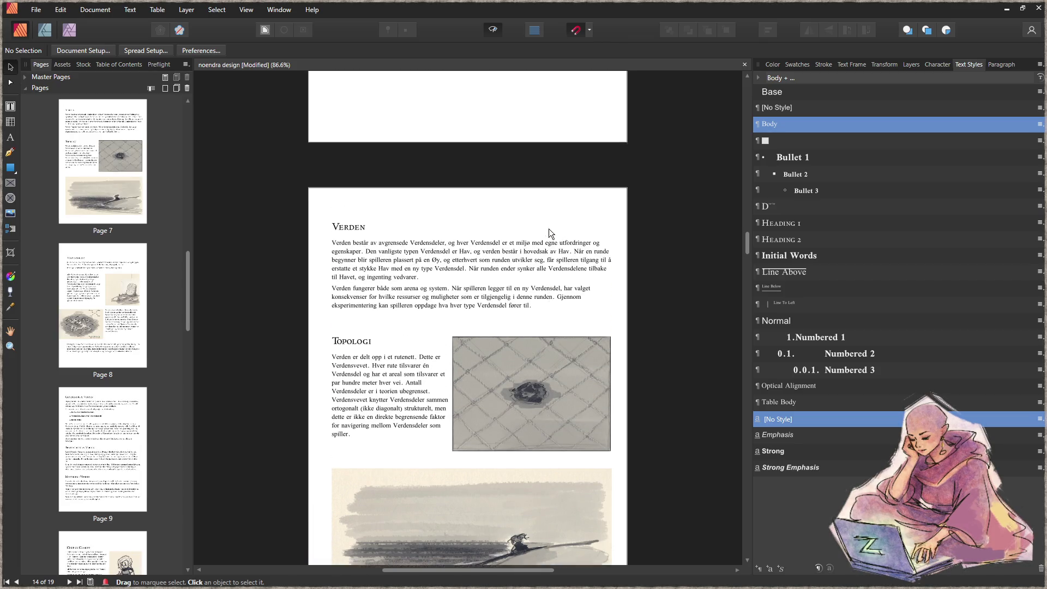
scroll(541, 223, "up", 4)
scroll(541, 227, "up", 4)
scroll(545, 230, "up", 3)
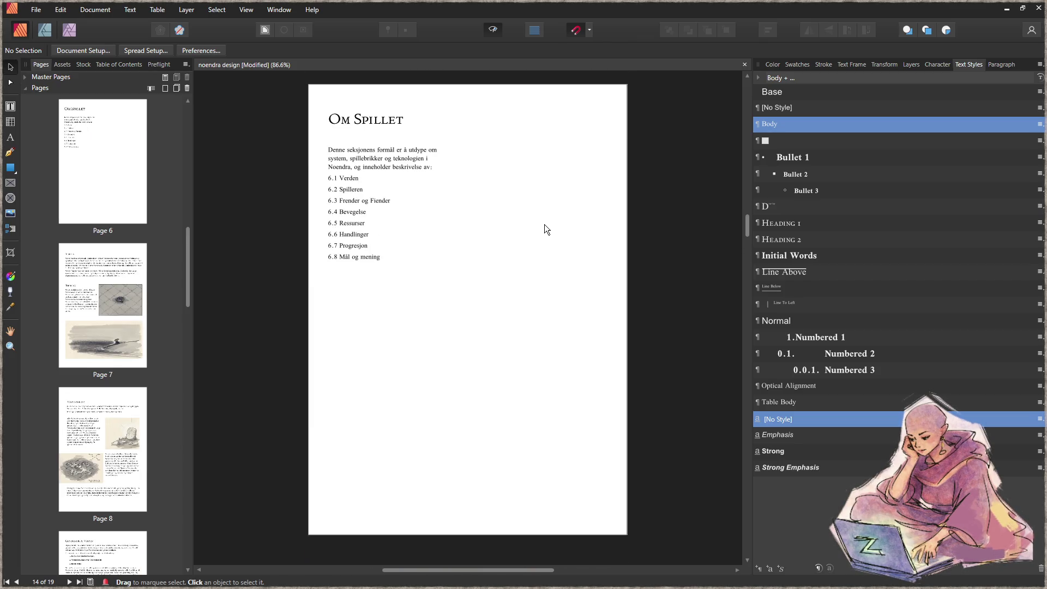
scroll(541, 228, "down", 3)
scroll(540, 228, "down", 3)
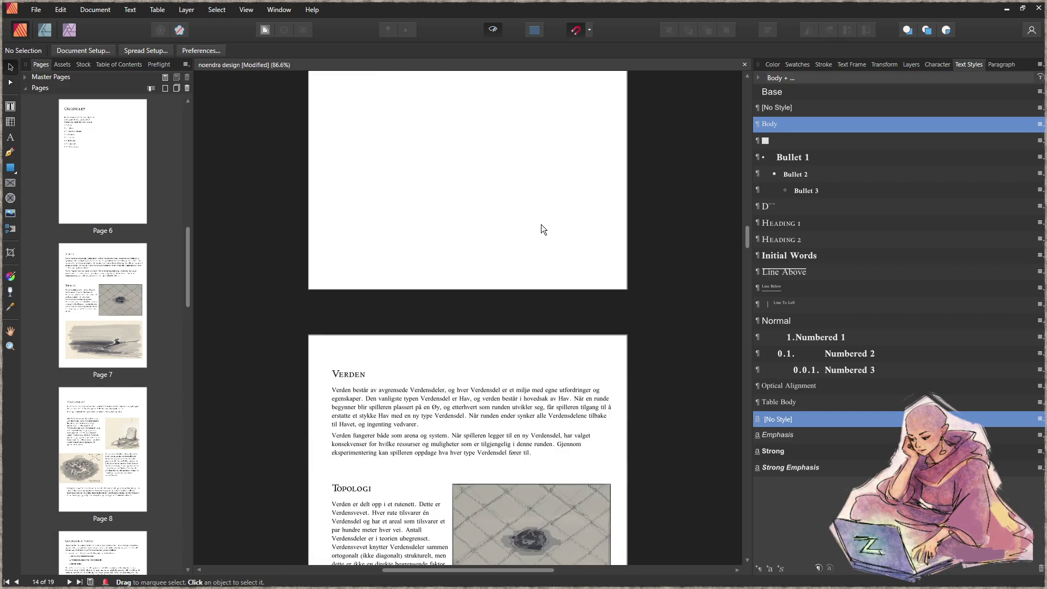
scroll(540, 228, "down", 2)
scroll(541, 226, "down", 3)
scroll(539, 225, "down", 1)
scroll(538, 225, "down", 3)
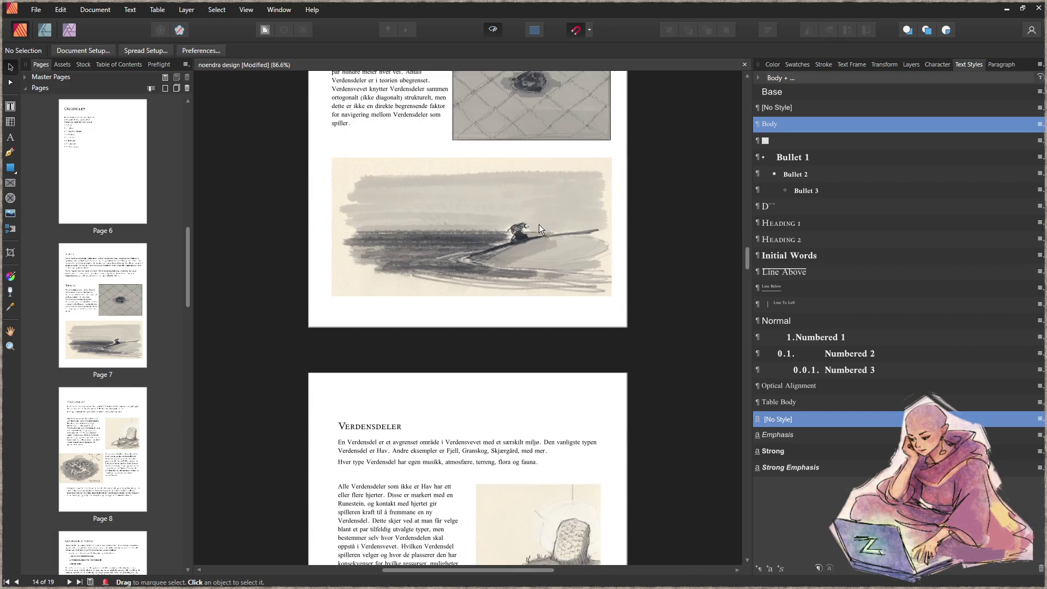
scroll(539, 224, "down", 1)
scroll(540, 229, "down", 4)
scroll(540, 229, "down", 4)
scroll(536, 230, "down", 3)
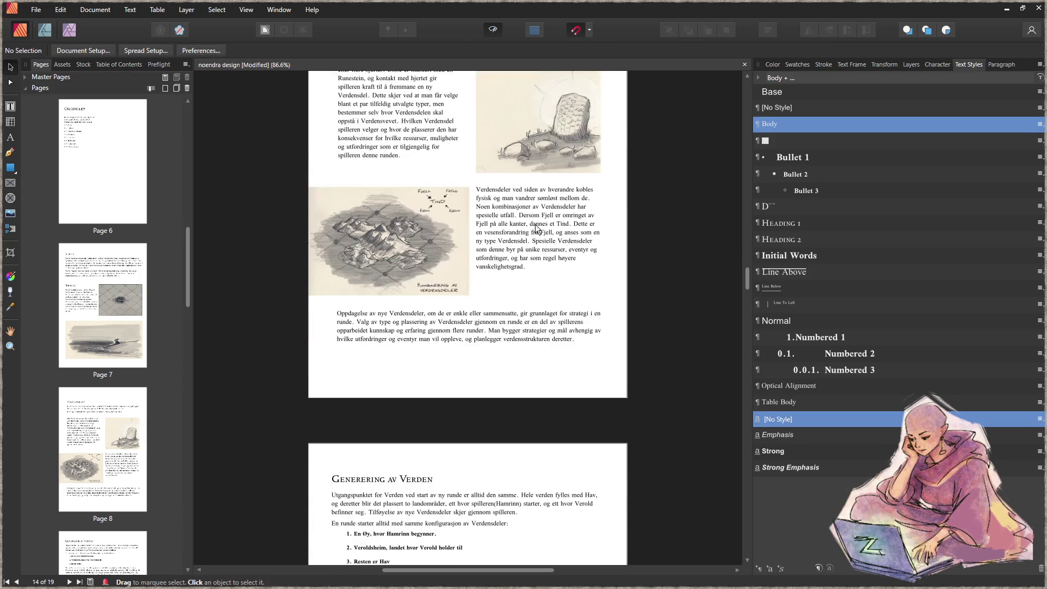
scroll(536, 230, "down", 4)
scroll(535, 229, "down", 4)
scroll(535, 230, "down", 3)
scroll(536, 229, "down", 2)
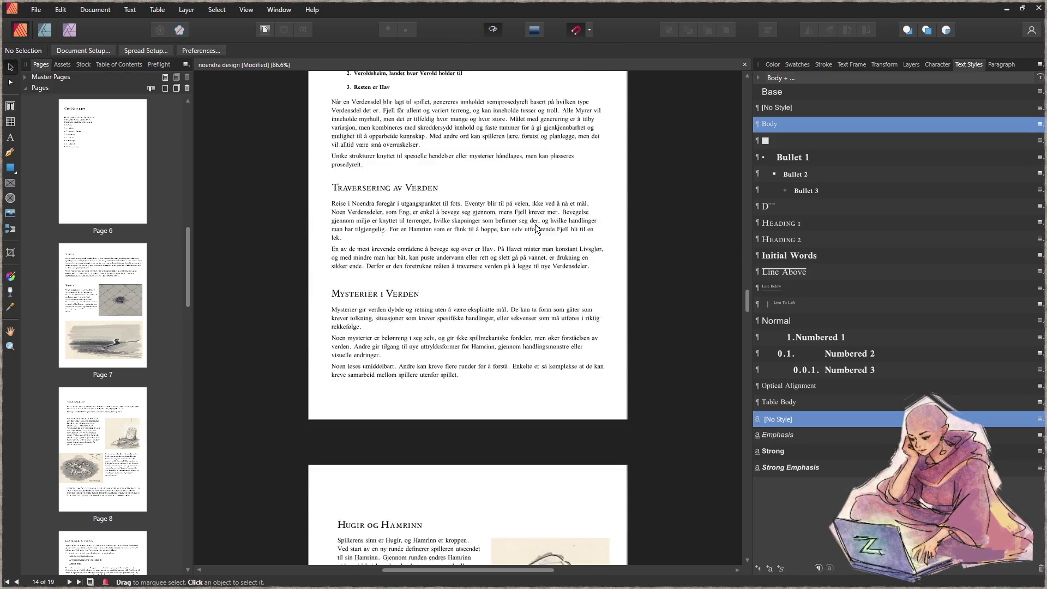
scroll(535, 229, "down", 2)
scroll(535, 230, "down", 4)
scroll(535, 229, "down", 2)
scroll(535, 230, "down", 3)
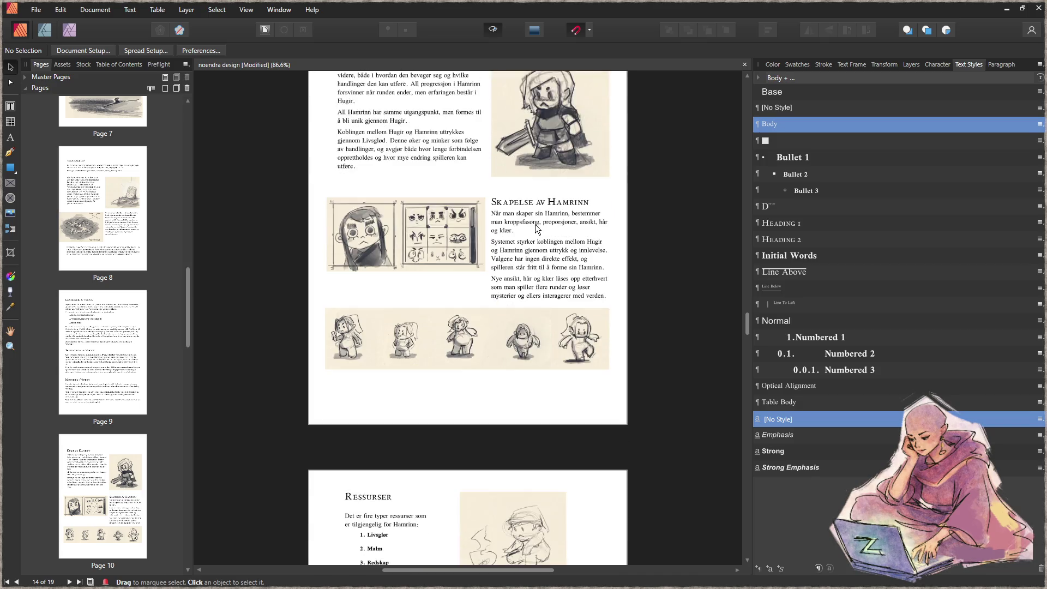
scroll(536, 228, "down", 2)
scroll(536, 224, "down", 3)
scroll(535, 224, "down", 3)
scroll(534, 223, "down", 4)
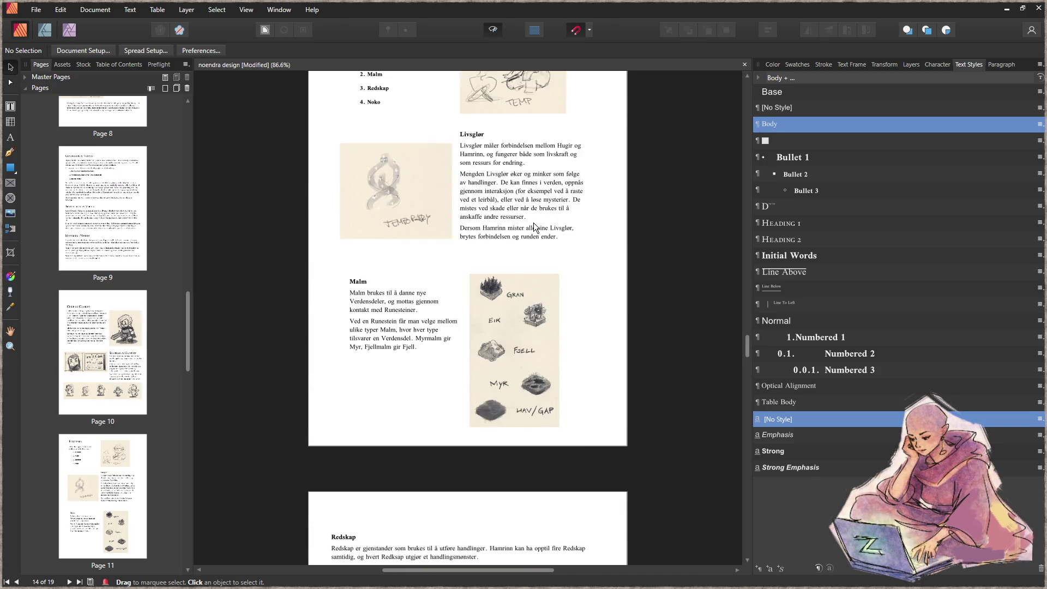
scroll(534, 223, "down", 3)
scroll(529, 229, "down", 3)
scroll(529, 229, "down", 3)
scroll(529, 229, "down", 2)
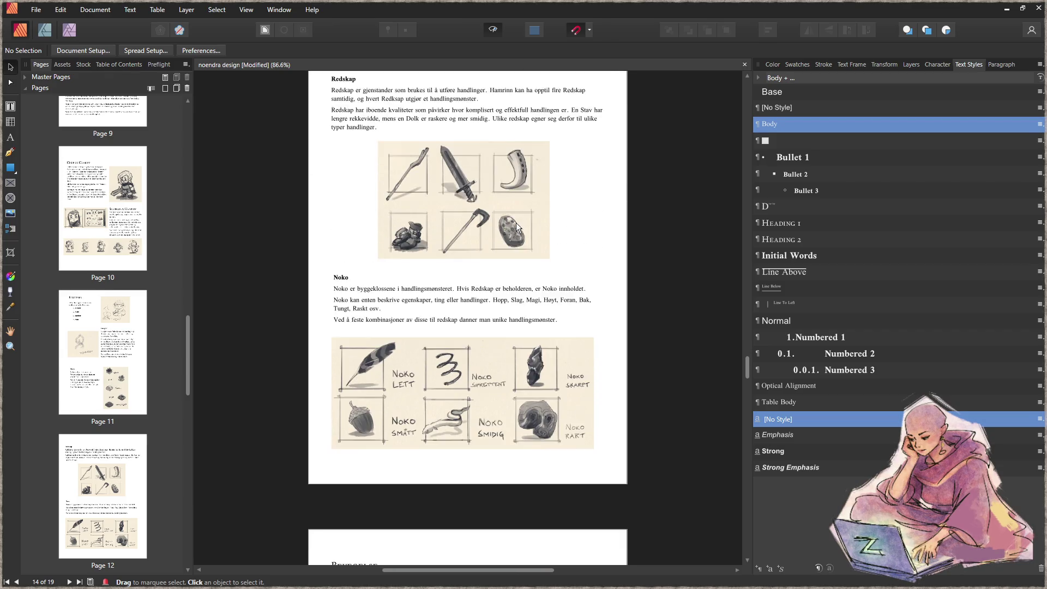
scroll(516, 228, "down", 2)
scroll(516, 228, "down", 3)
scroll(517, 228, "down", 2)
scroll(516, 228, "down", 3)
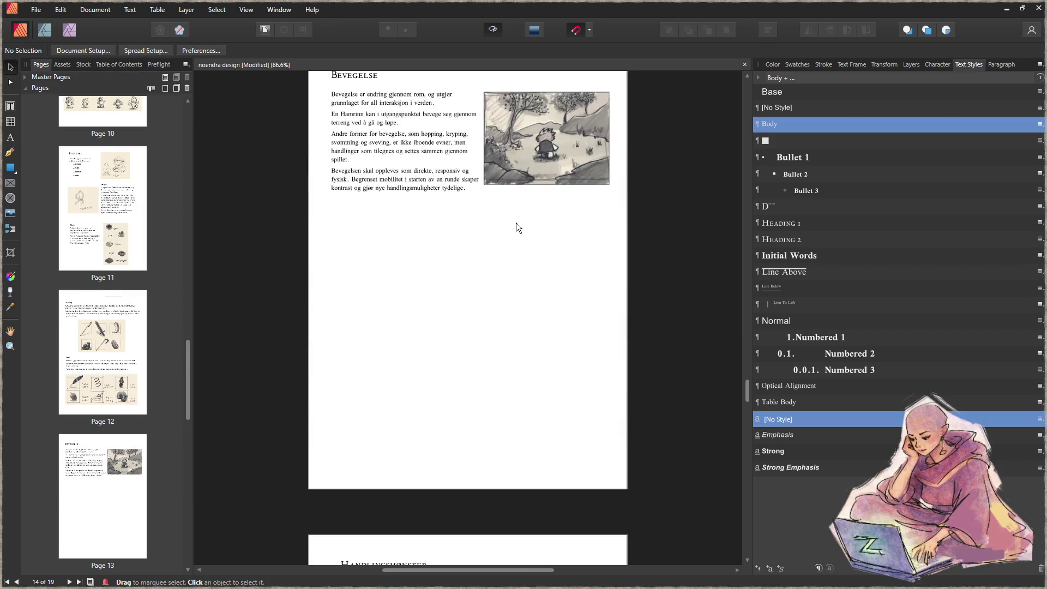
scroll(517, 228, "down", 2)
scroll(516, 227, "down", 2)
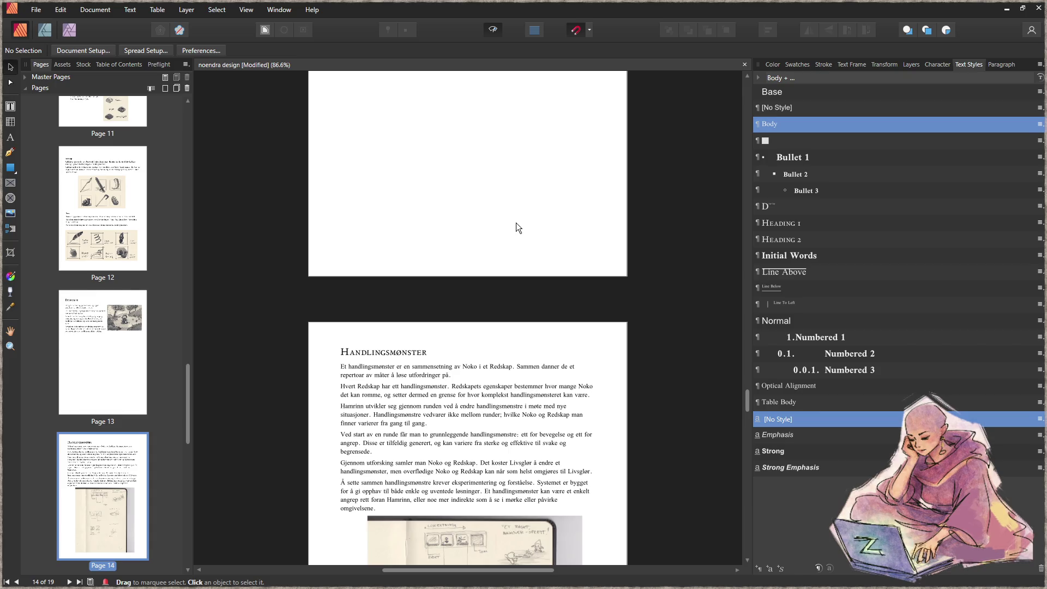
scroll(517, 223, "up", 2)
scroll(514, 227, "up", 2)
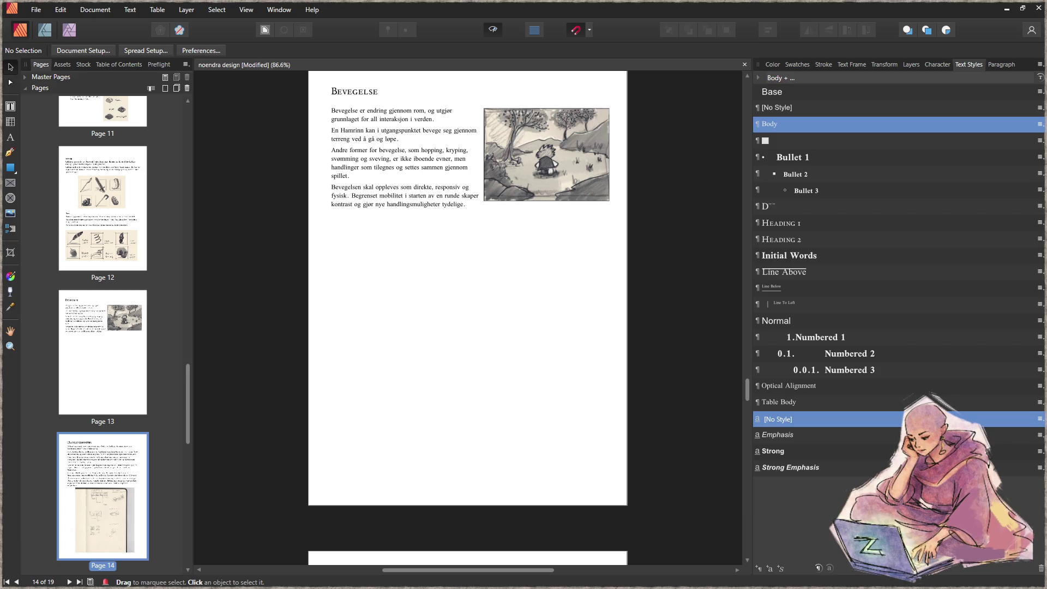
left_click(434, 325)
left_click_drag(480, 362, 431, 332)
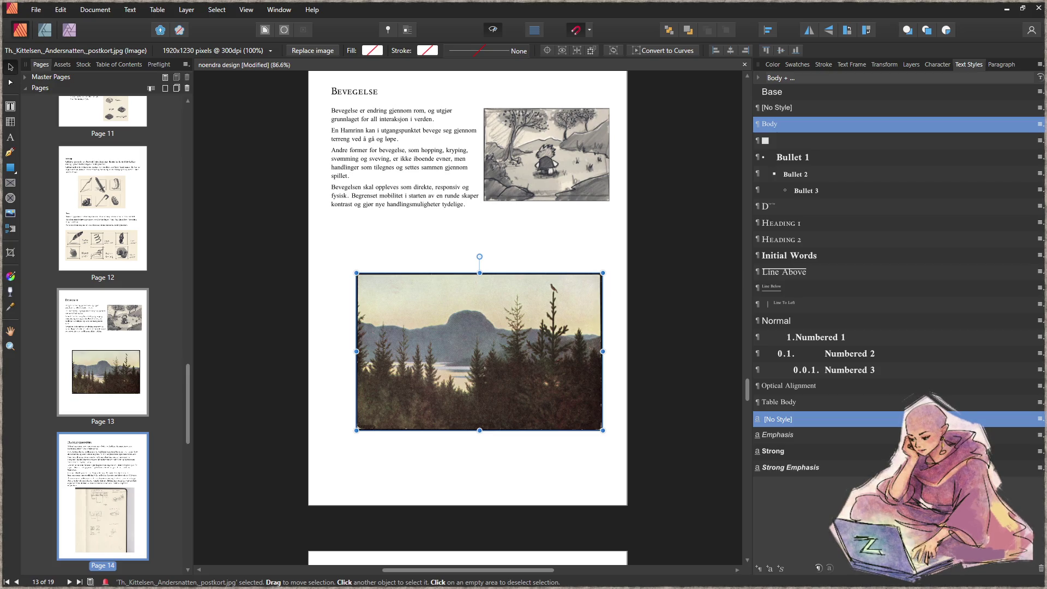
left_click(476, 408)
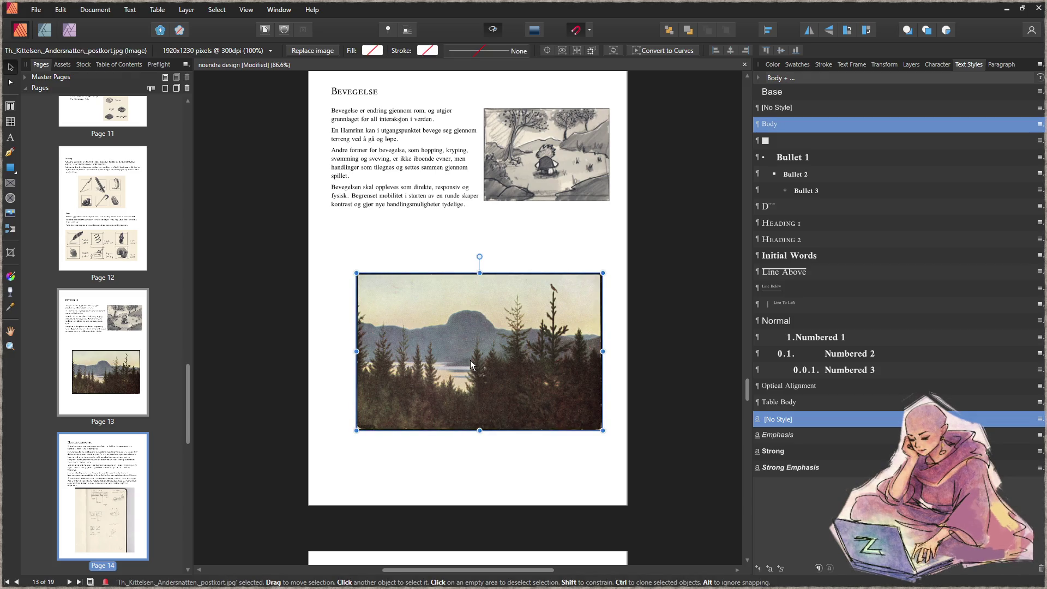
scroll(485, 369, "up", 1)
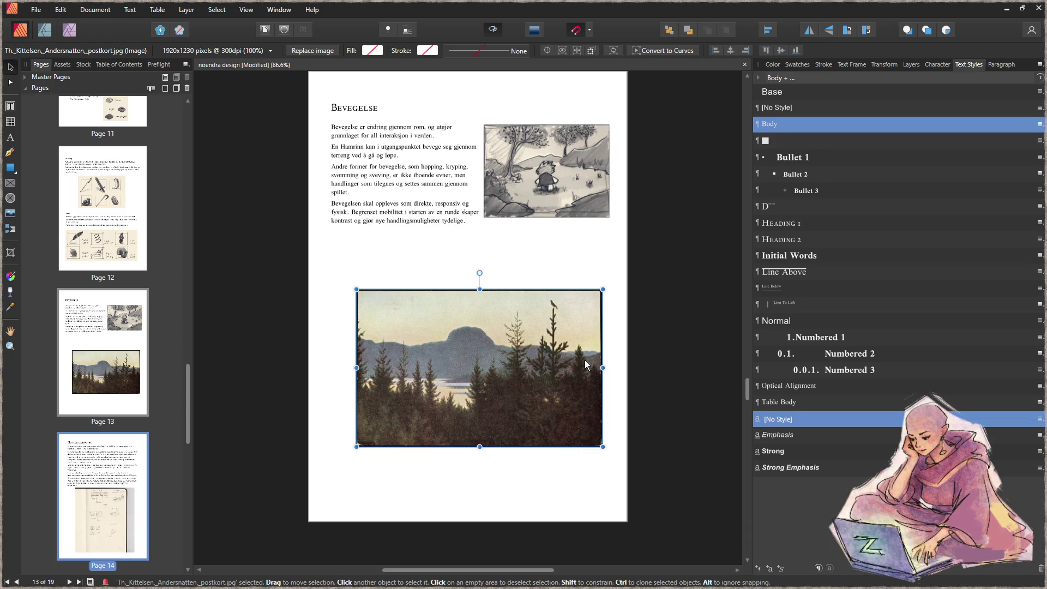
Step: Move the landscape image from page 13 onto the Om Spillet page below the section list
key("Delete")
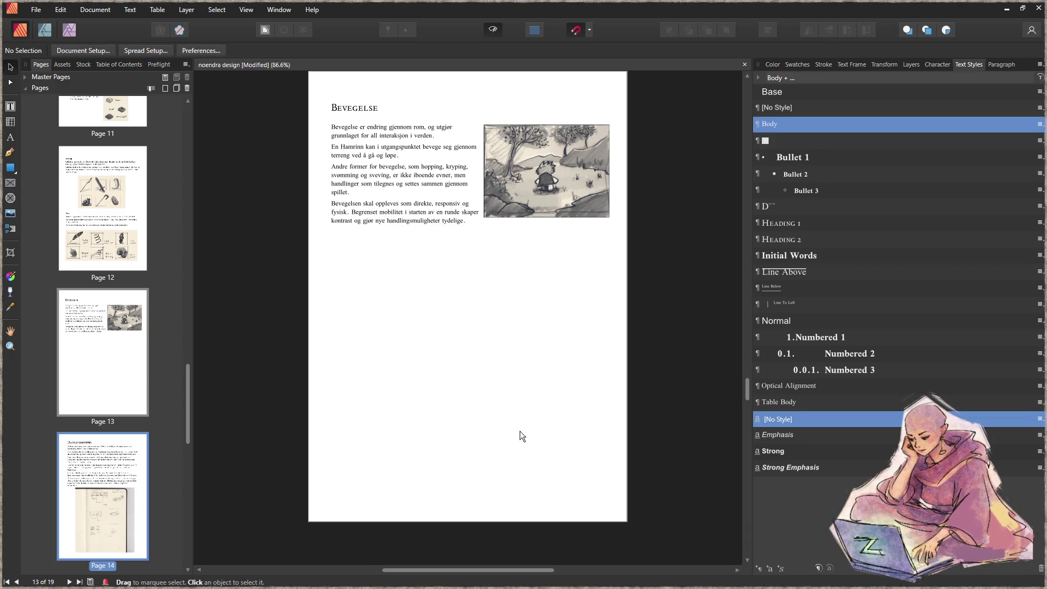
scroll(478, 315, "up", 5)
scroll(482, 309, "up", 3)
scroll(475, 303, "up", 3)
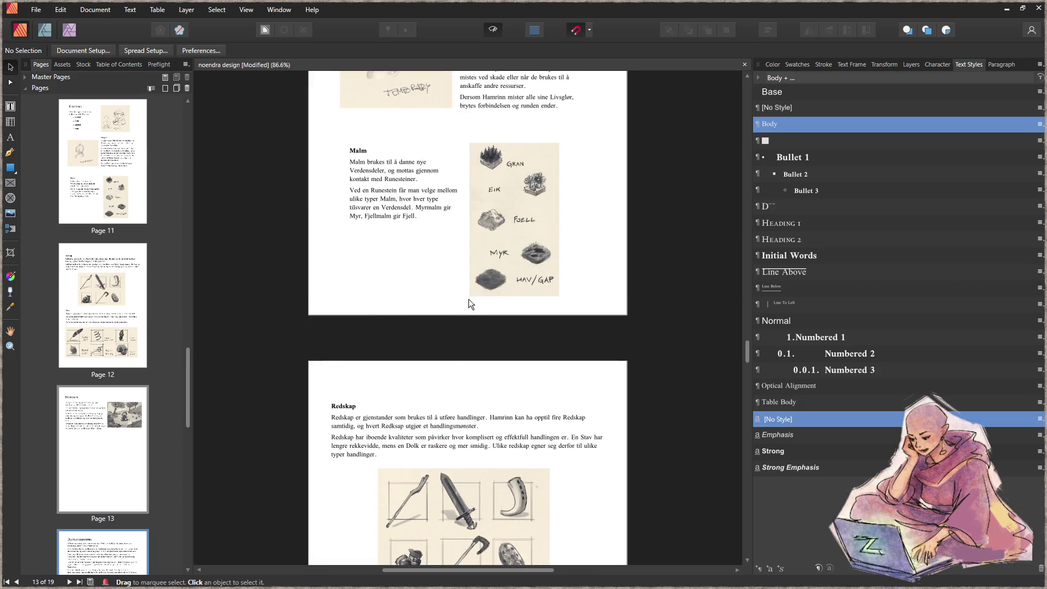
scroll(458, 295, "up", 3)
scroll(450, 294, "up", 3)
scroll(448, 296, "up", 3)
scroll(447, 293, "up", 3)
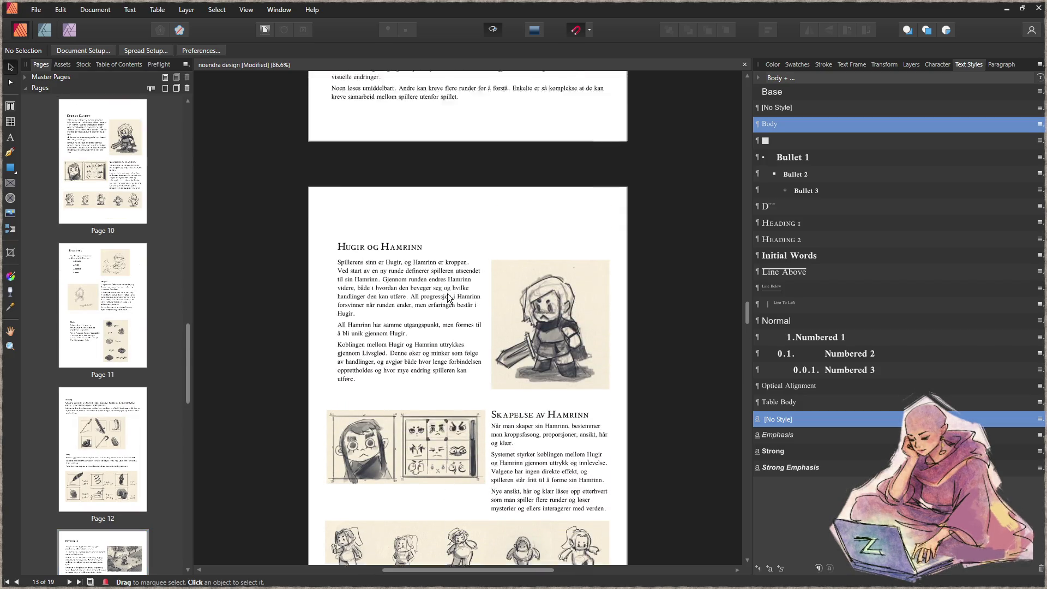
scroll(448, 294, "up", 3)
scroll(446, 291, "up", 3)
scroll(442, 288, "up", 3)
scroll(434, 284, "up", 3)
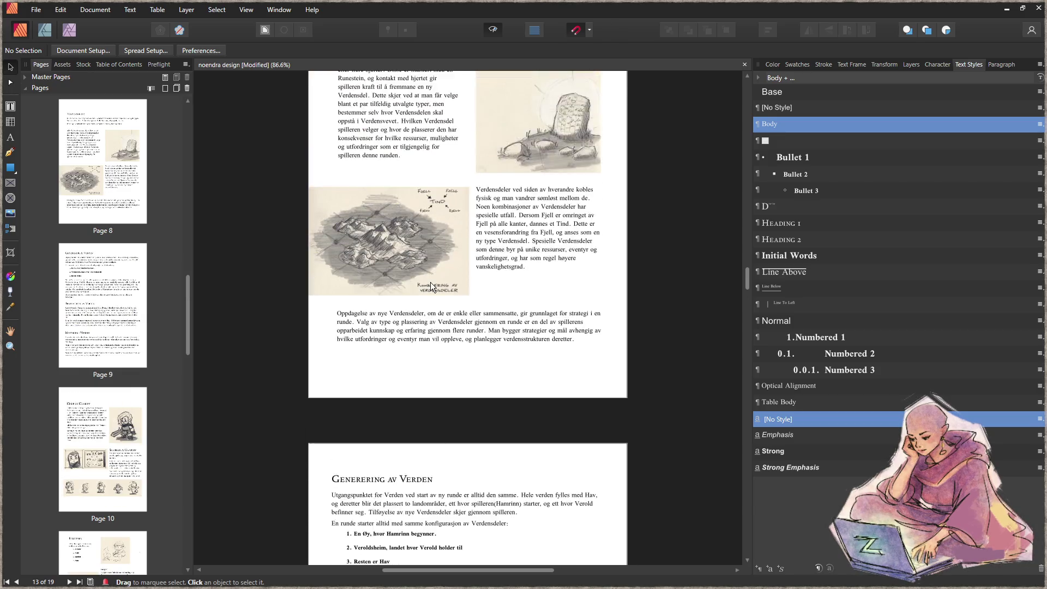
scroll(432, 284, "up", 3)
scroll(432, 288, "up", 3)
scroll(432, 290, "up", 3)
scroll(436, 290, "up", 3)
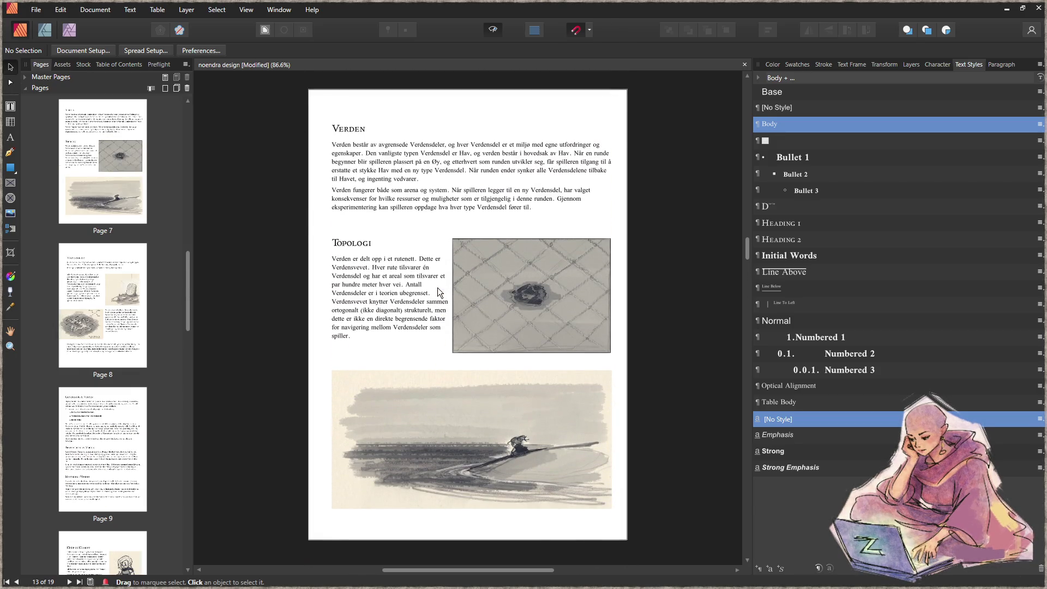
scroll(481, 465, "up", 3)
scroll(478, 434, "up", 3)
scroll(474, 400, "up", 3)
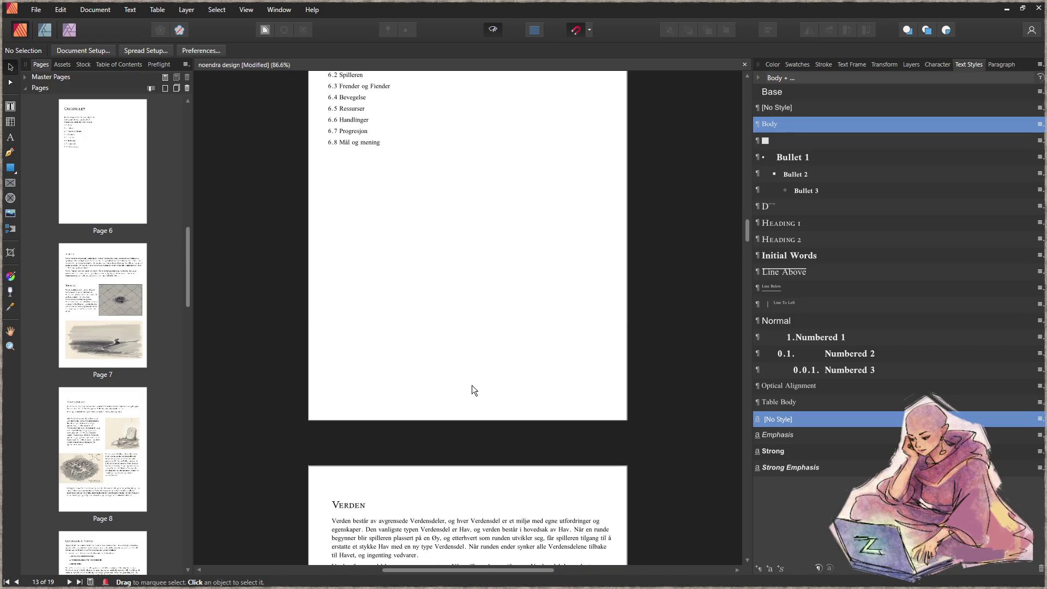
scroll(471, 369, "up", 3)
key("ctrl+v")
left_click_drag(471, 353, 454, 376)
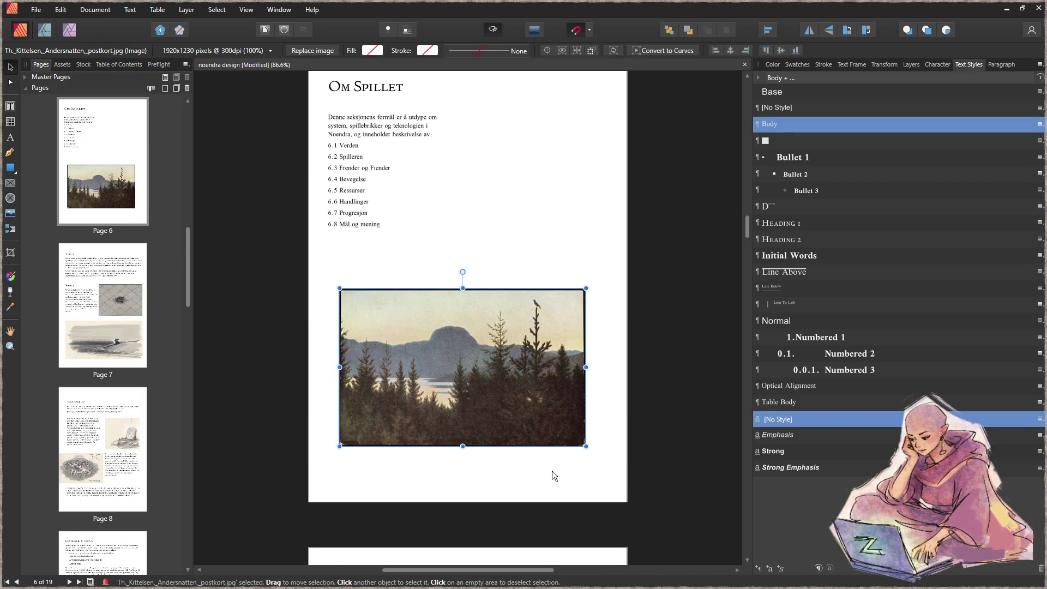
left_click(512, 459)
scroll(513, 465, "down", 2)
scroll(484, 423, "down", 4)
scroll(537, 423, "down", 2)
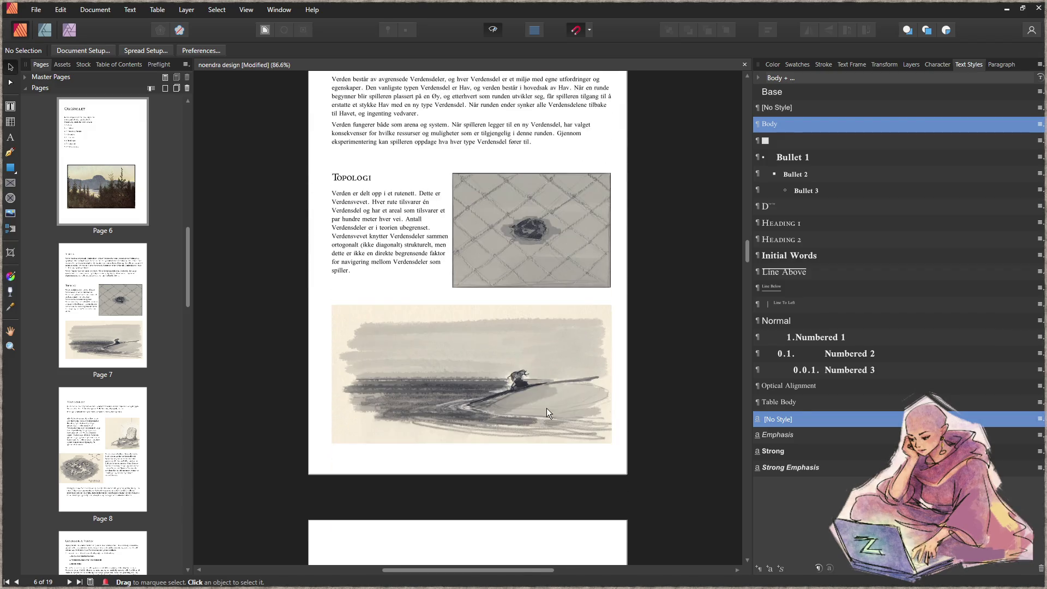
scroll(547, 409, "down", 3)
scroll(526, 395, "down", 2)
scroll(522, 390, "down", 3)
scroll(520, 390, "down", 3)
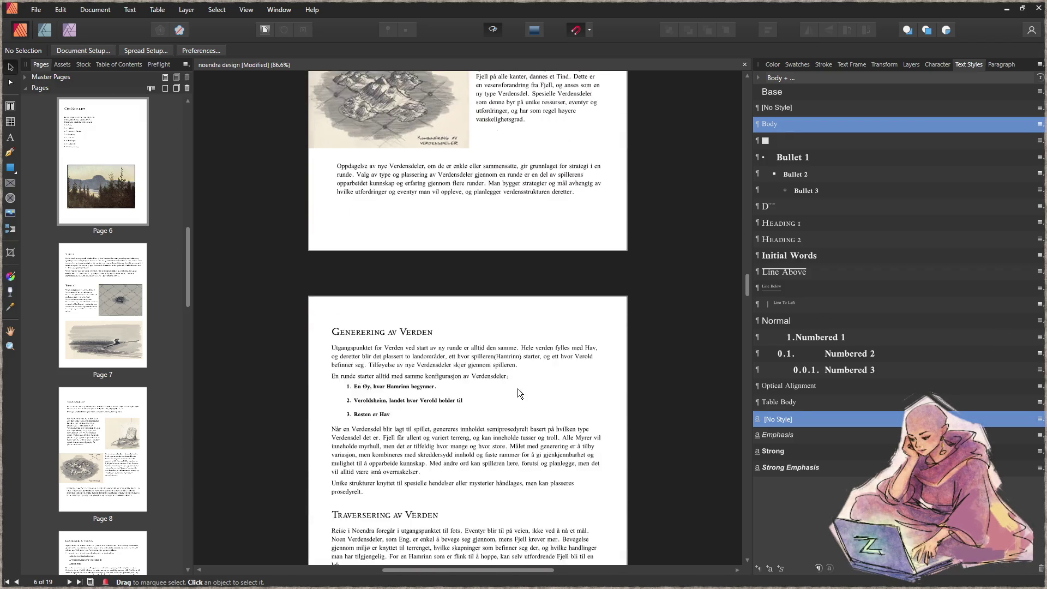
scroll(518, 388, "down", 3)
scroll(515, 386, "down", 3)
scroll(500, 375, "down", 2)
scroll(497, 370, "down", 2)
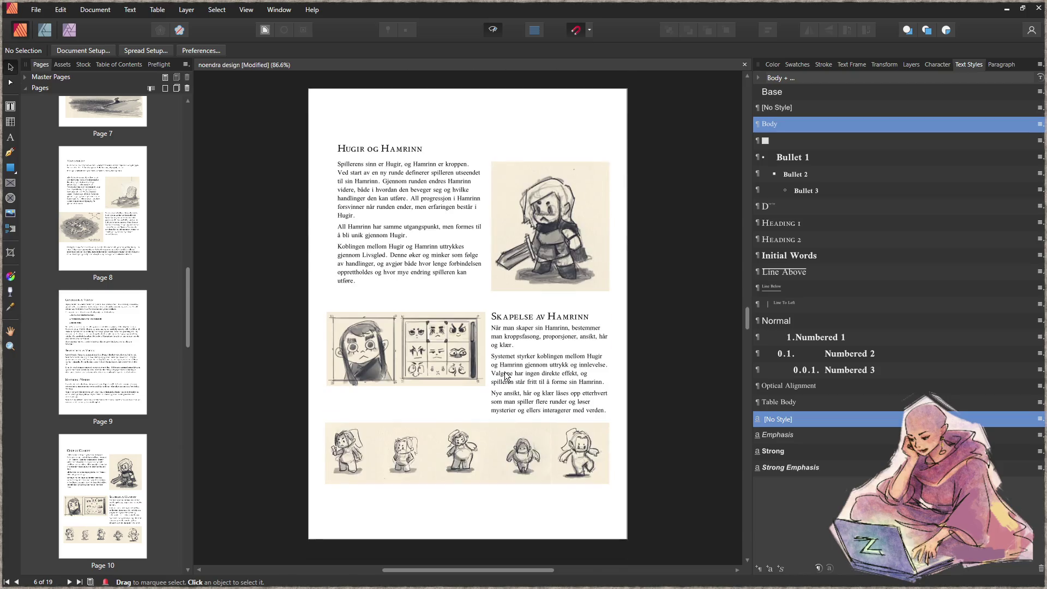
scroll(501, 370, "down", 2)
scroll(501, 370, "down", 3)
scroll(493, 363, "down", 3)
scroll(510, 371, "down", 2)
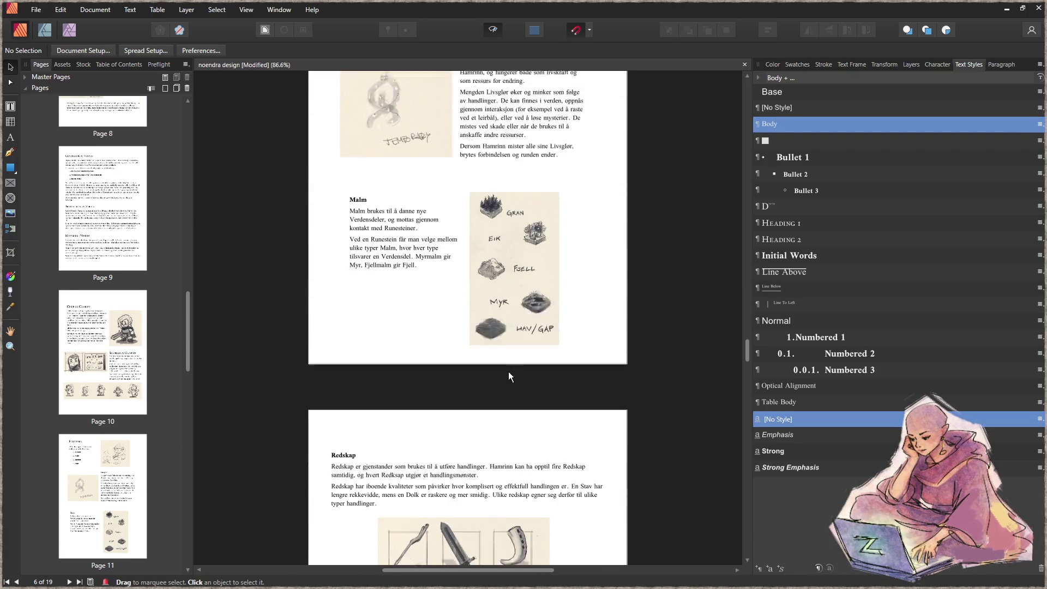
scroll(509, 372, "down", 3)
scroll(513, 376, "down", 3)
scroll(522, 371, "down", 3)
scroll(529, 372, "down", 2)
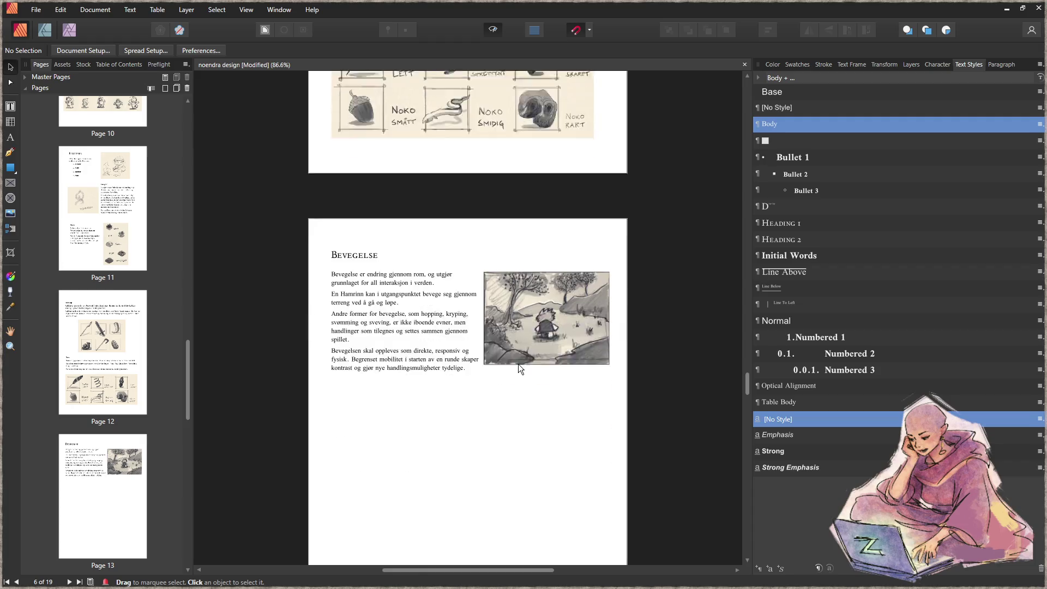
scroll(518, 364, "down", 2)
scroll(512, 369, "down", 3)
scroll(503, 365, "down", 3)
scroll(514, 367, "down", 2)
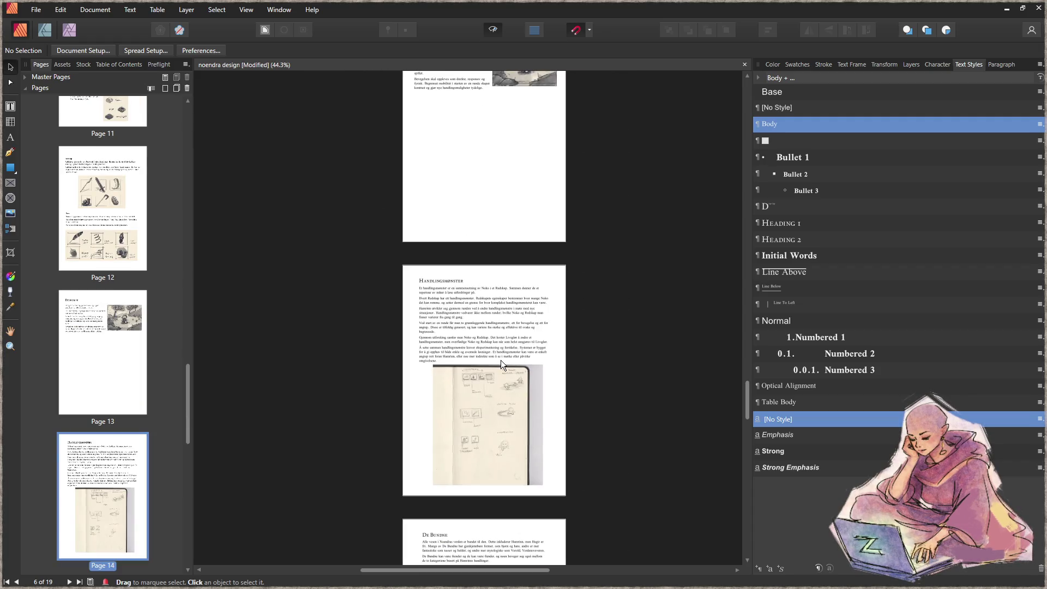
scroll(501, 360, "down", 2)
scroll(501, 362, "down", 3)
Step: Move the credit caption frame to sit below the page 6 landscape picture and enter its text
left_click(529, 399)
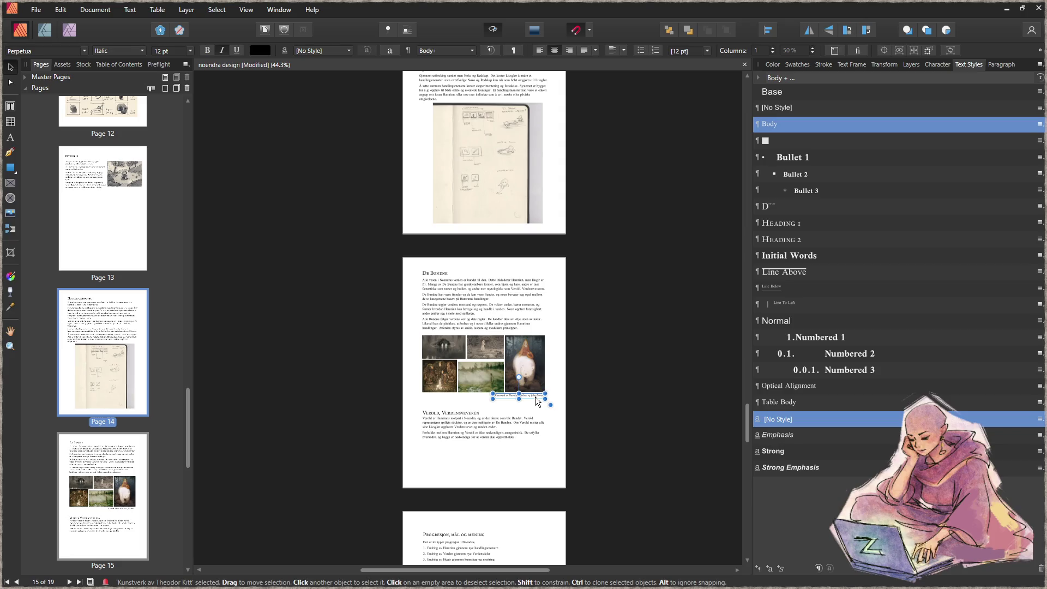
left_click_drag(746, 427, 732, 235)
scroll(491, 346, "up", 5)
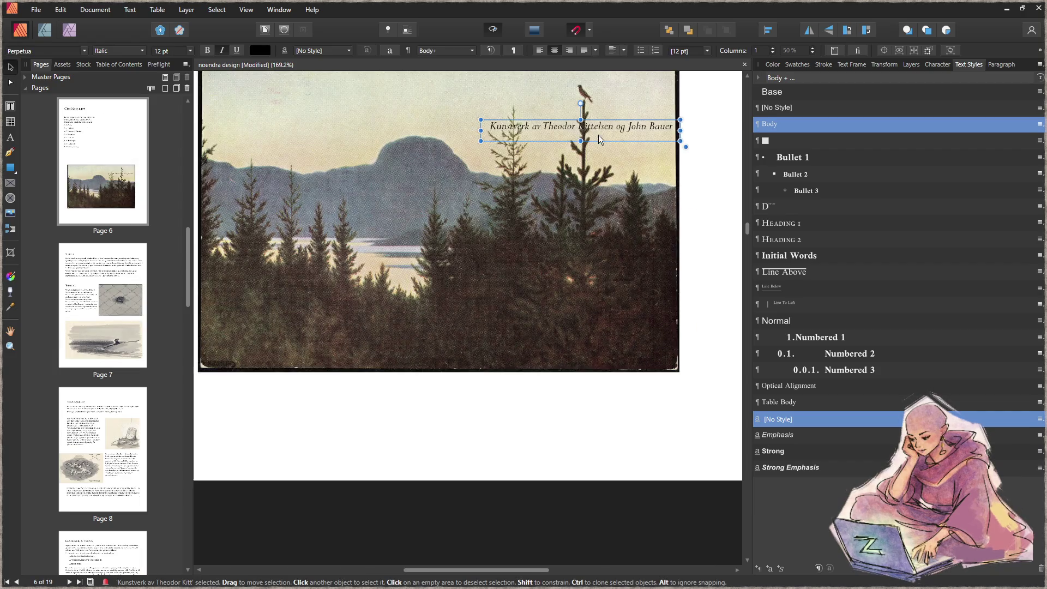
mouse_move(599, 135)
left_mouse_down()
mouse_move(597, 390)
mouse_move(489, 385)
left_mouse_up()
double_click(560, 384)
double_click(535, 384)
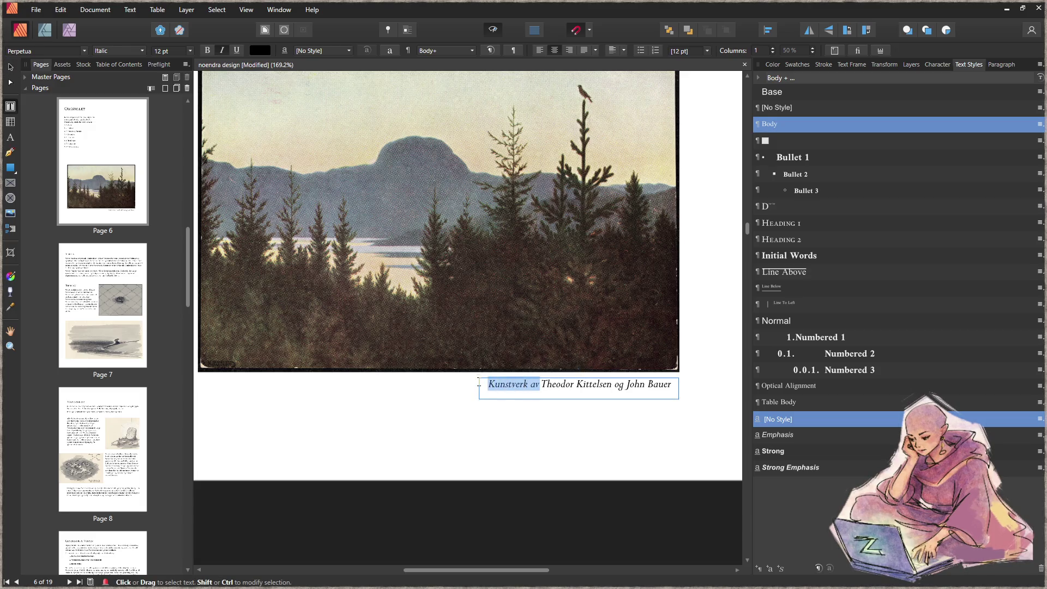
Step: Reword the caption to '«Andersnatten» av Theodor Kittelsen', dropping 'Kunstverk av' and 'og John Bauer'
key("BackSpace")
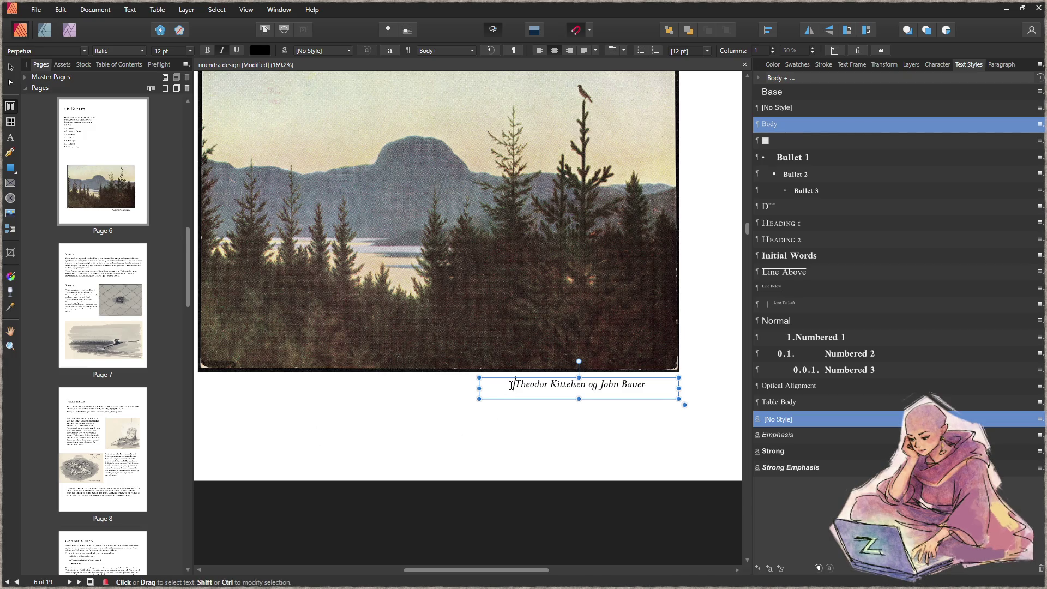
type("«")
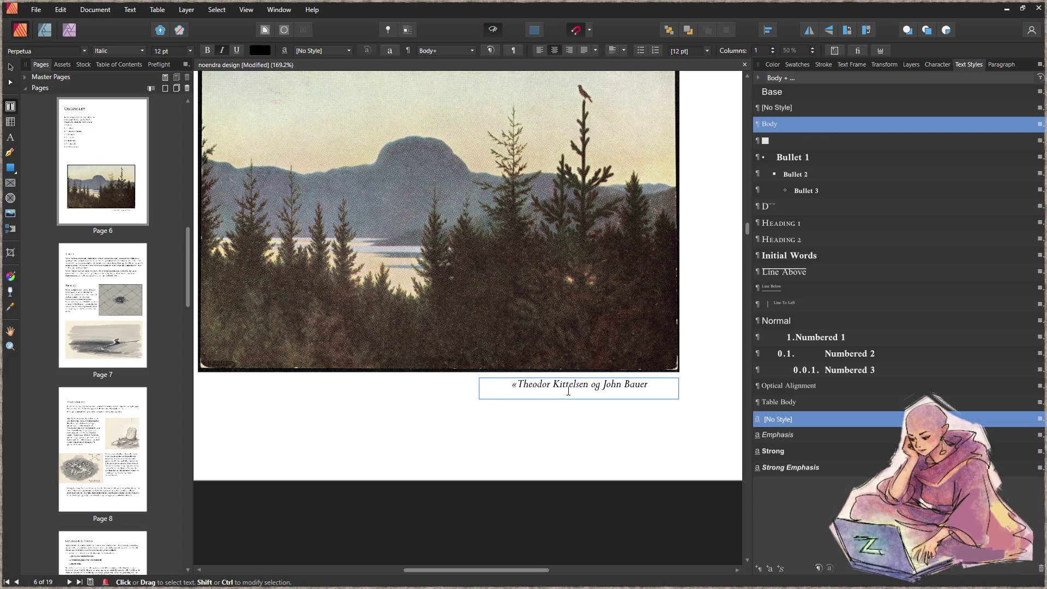
type("Ander")
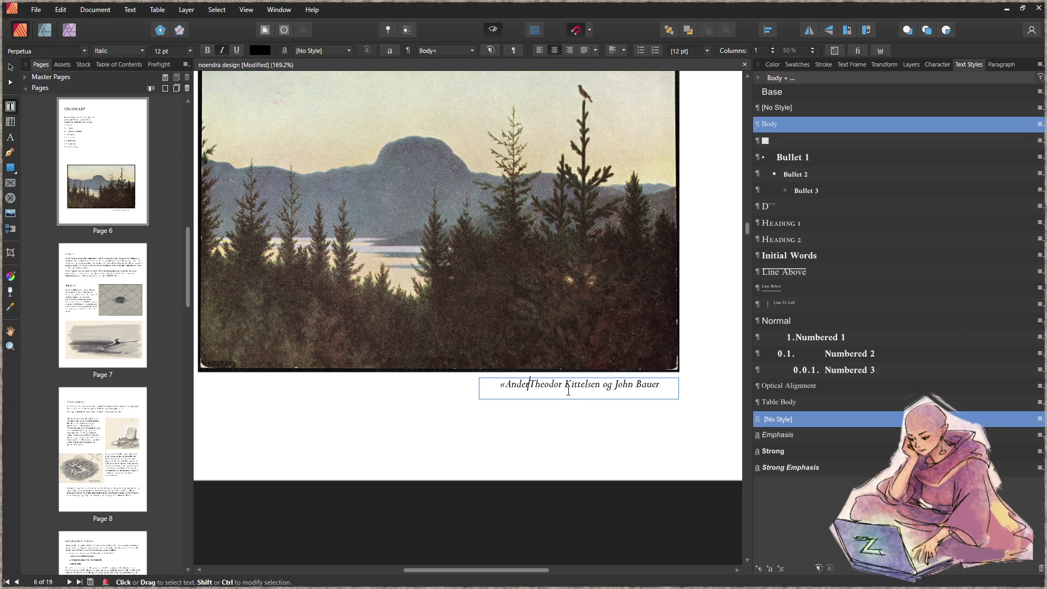
type("snatten»")
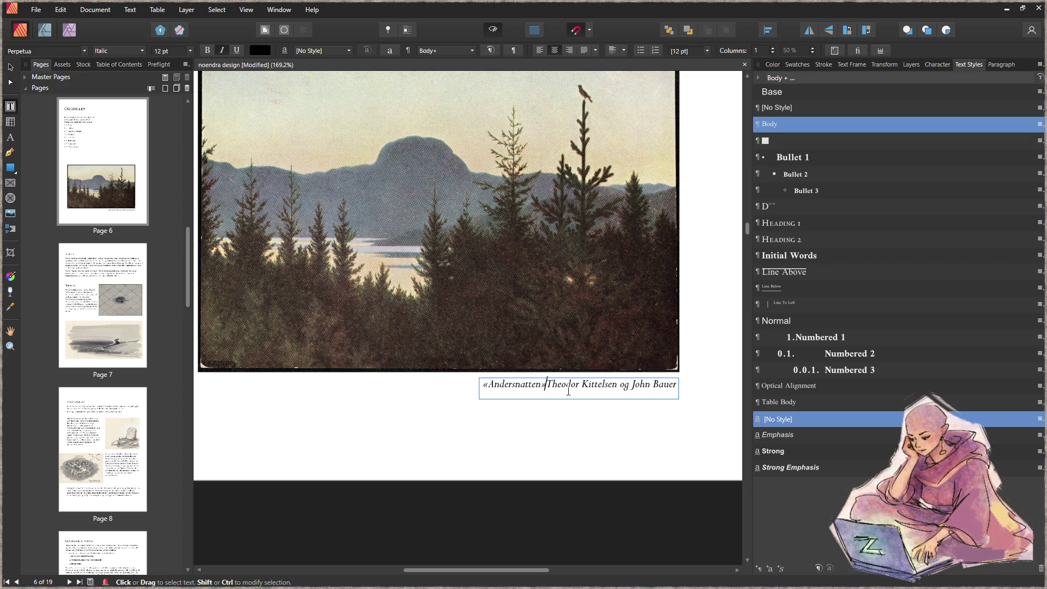
type(" av")
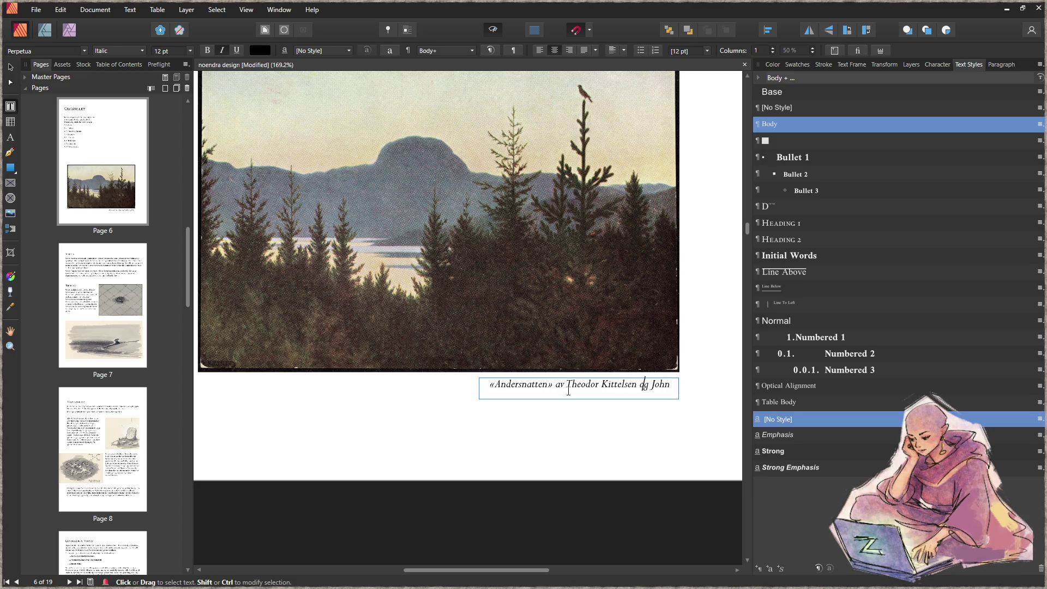
key("Delete")
key("Delete")
key("Delete")
key("Delete")
key("Delete")
key("Delete")
key("BackSpace")
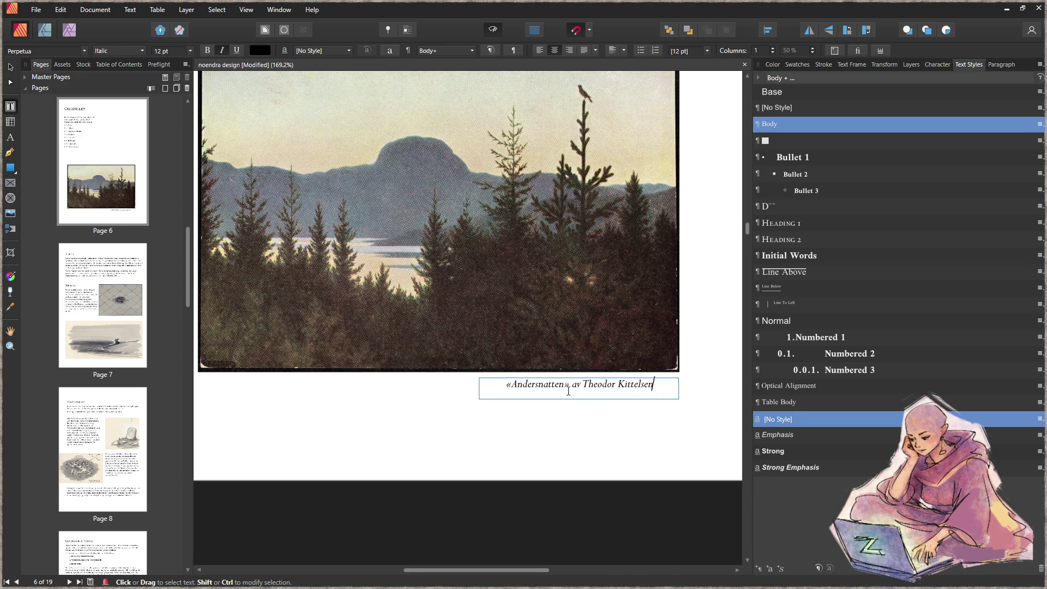
key("Escape")
left_click(10, 67)
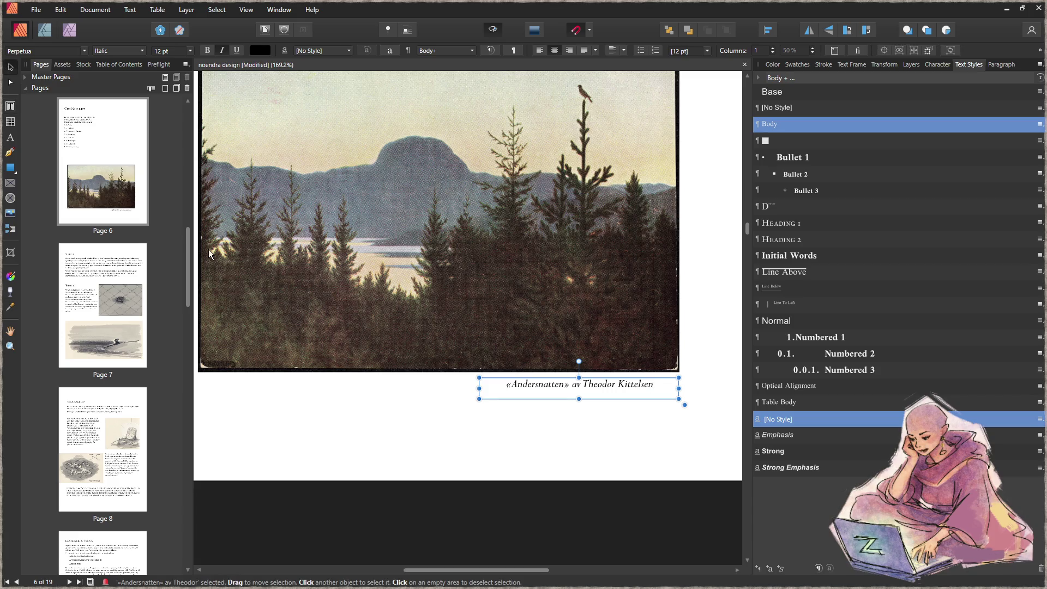
left_click(359, 417)
scroll(369, 402, "down", 1)
scroll(369, 402, "down", 1)
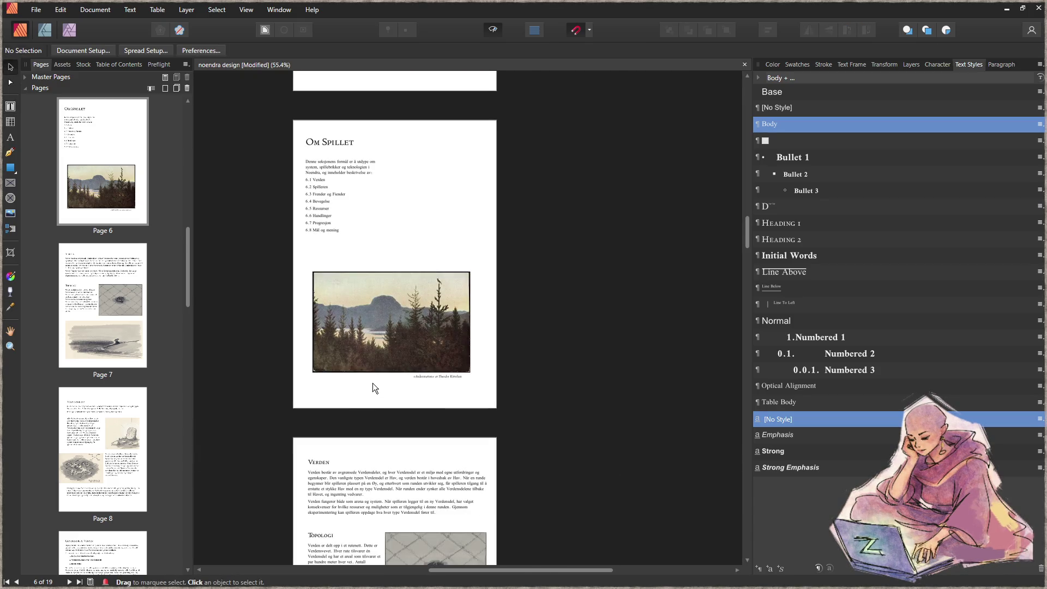
scroll(372, 383, "up", 2)
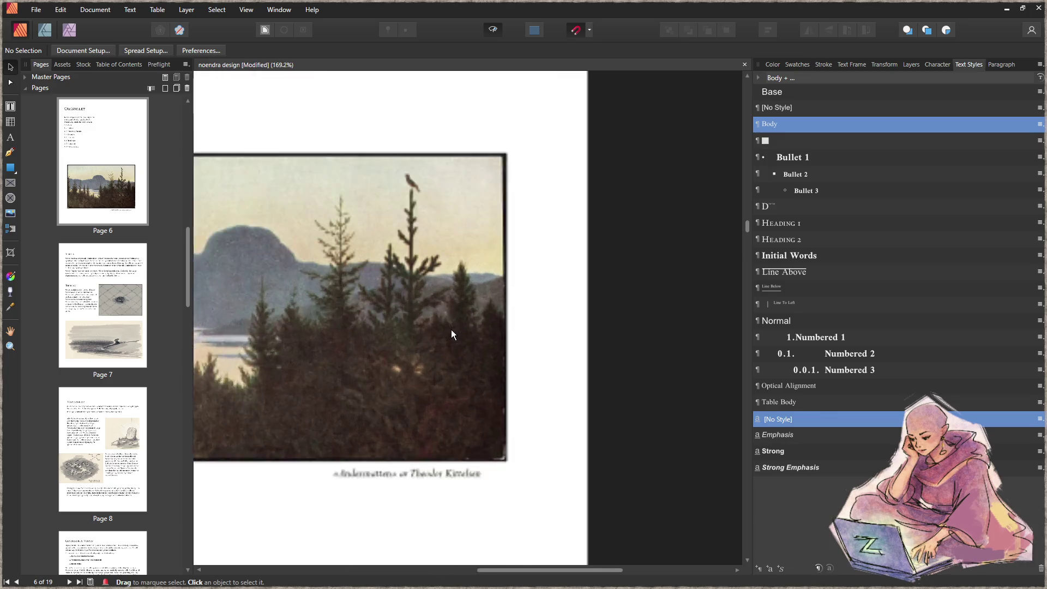
scroll(448, 330, "down", 1)
scroll(350, 410, "down", 2)
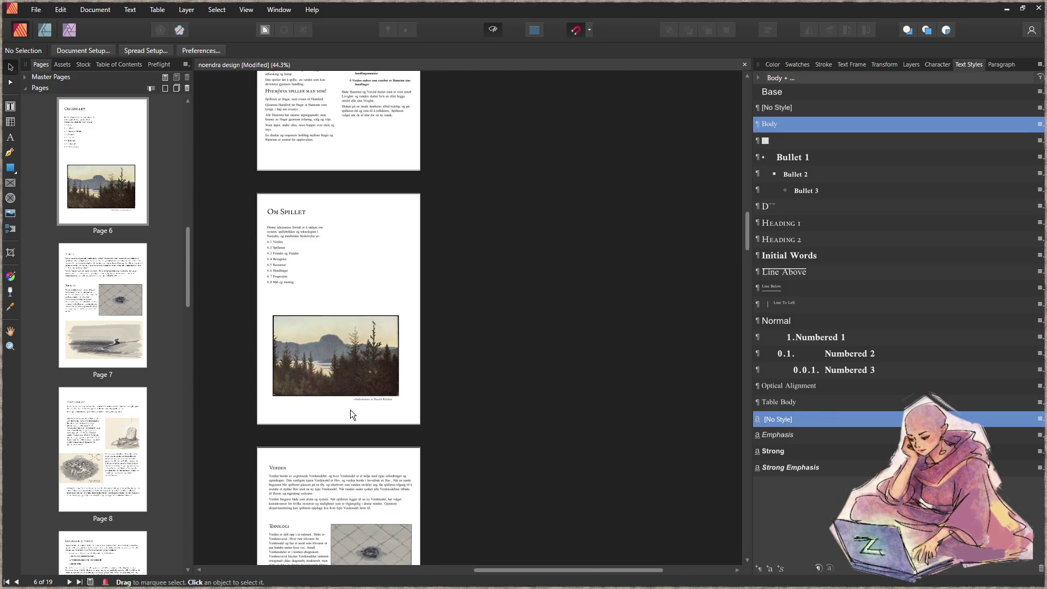
scroll(467, 152, "down", 3)
scroll(472, 182, "down", 3)
scroll(472, 183, "down", 2)
scroll(462, 164, "down", 2)
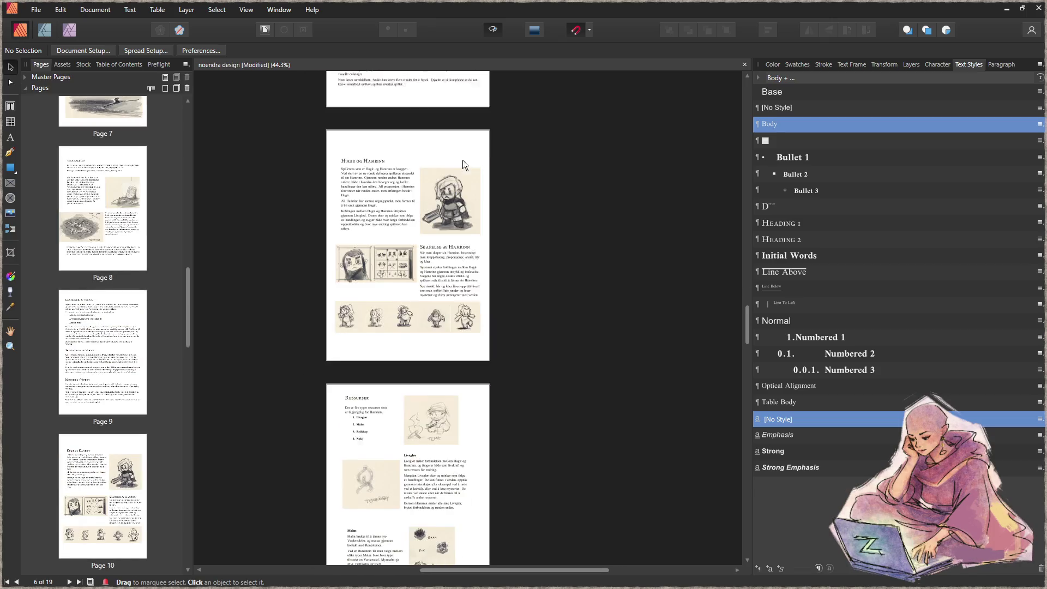
scroll(454, 159, "down", 2)
scroll(449, 168, "down", 2)
scroll(446, 173, "down", 3)
scroll(457, 238, "up", 2)
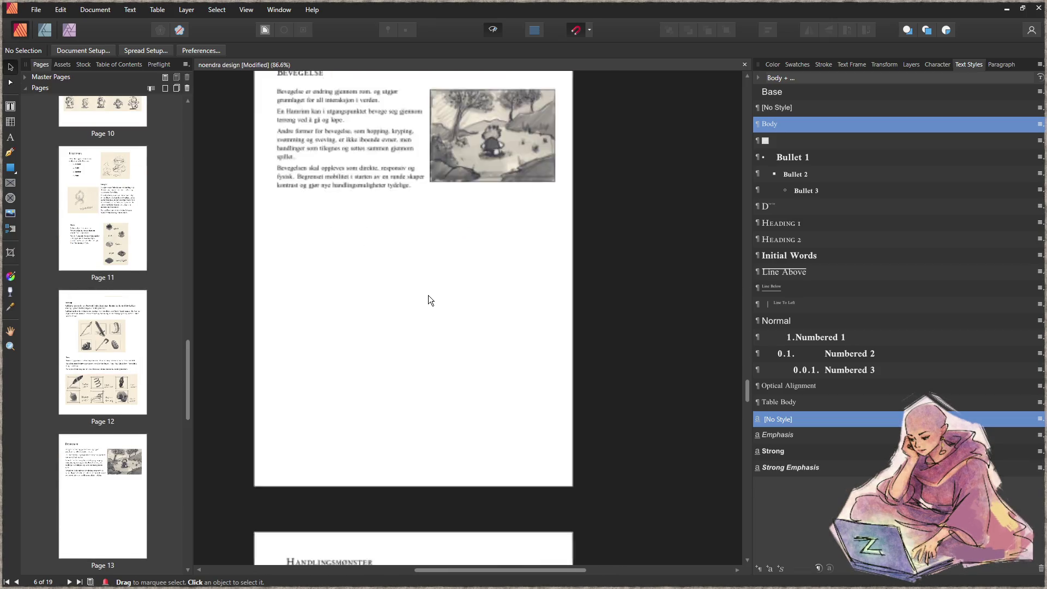
scroll(428, 296, "up", 1)
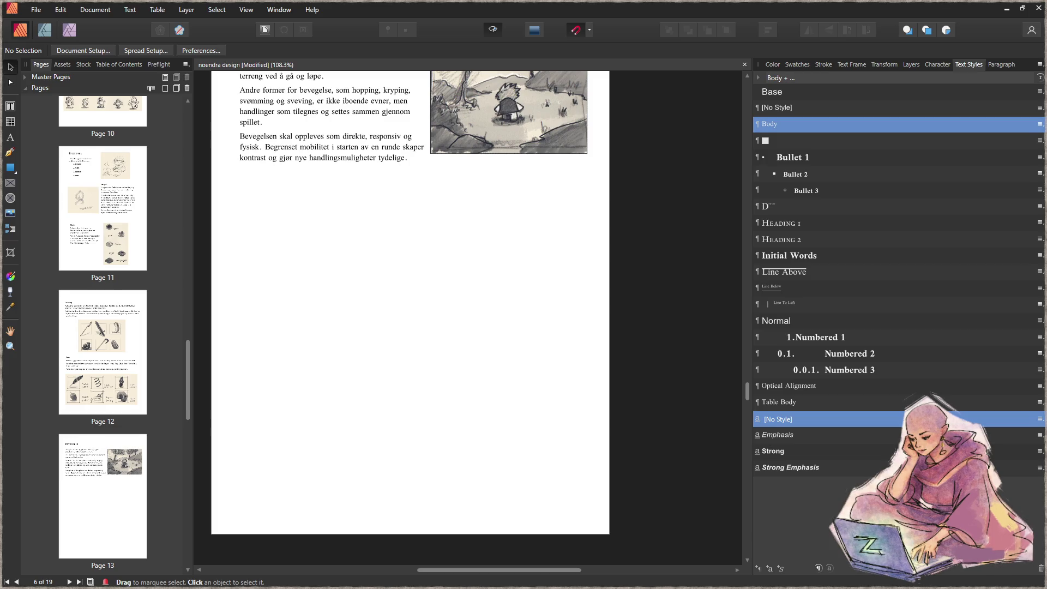
Step: Drop the jumping-figure ink drawing on page 13 and shift it left under the Bevegelse text
left_click(380, 287)
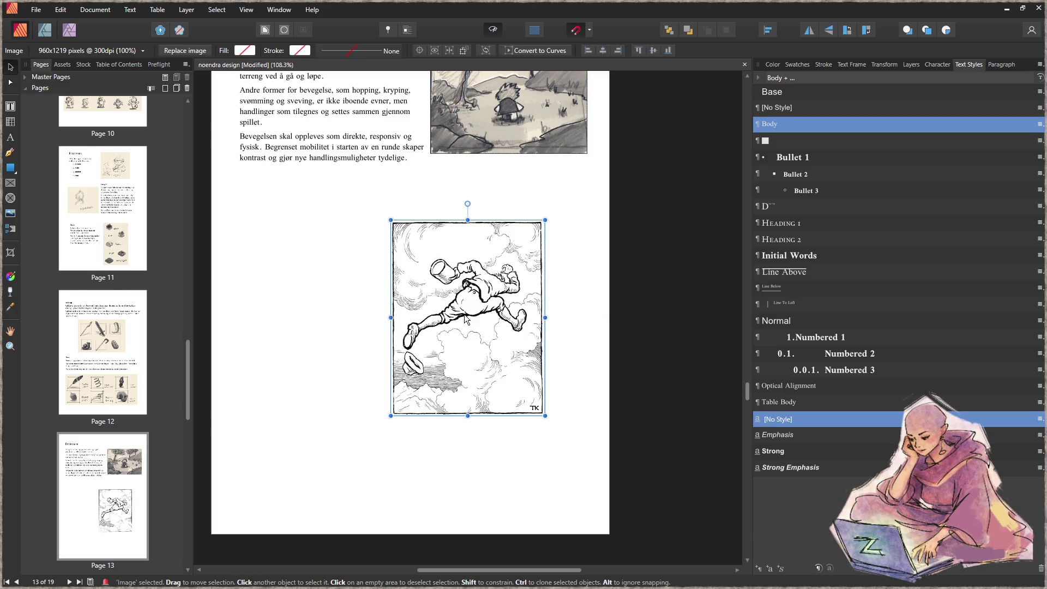
mouse_move(381, 287)
left_mouse_down()
mouse_move(512, 299)
mouse_move(322, 293)
left_mouse_up()
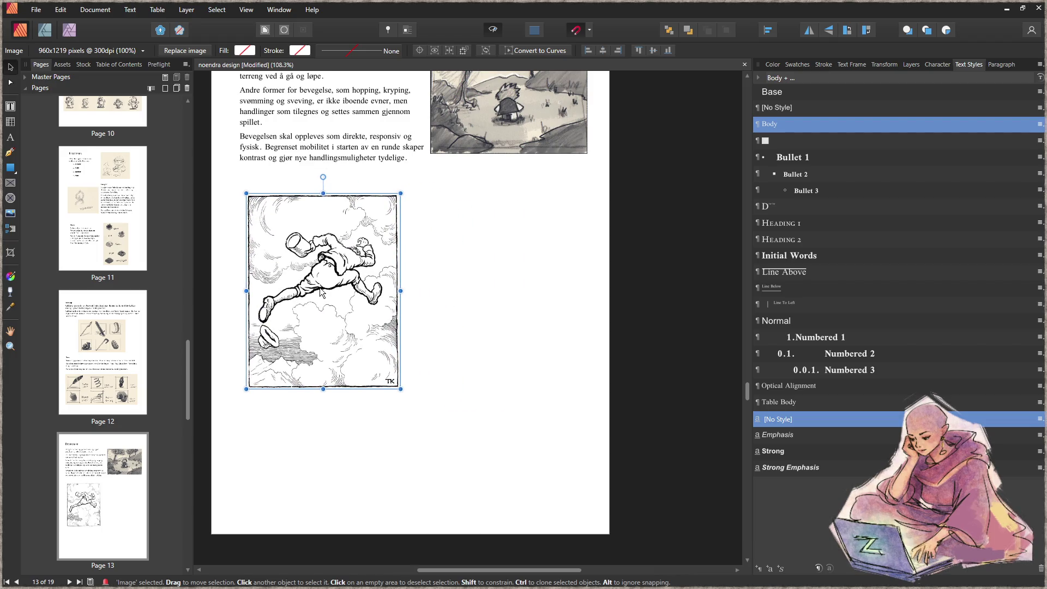
left_click(451, 301)
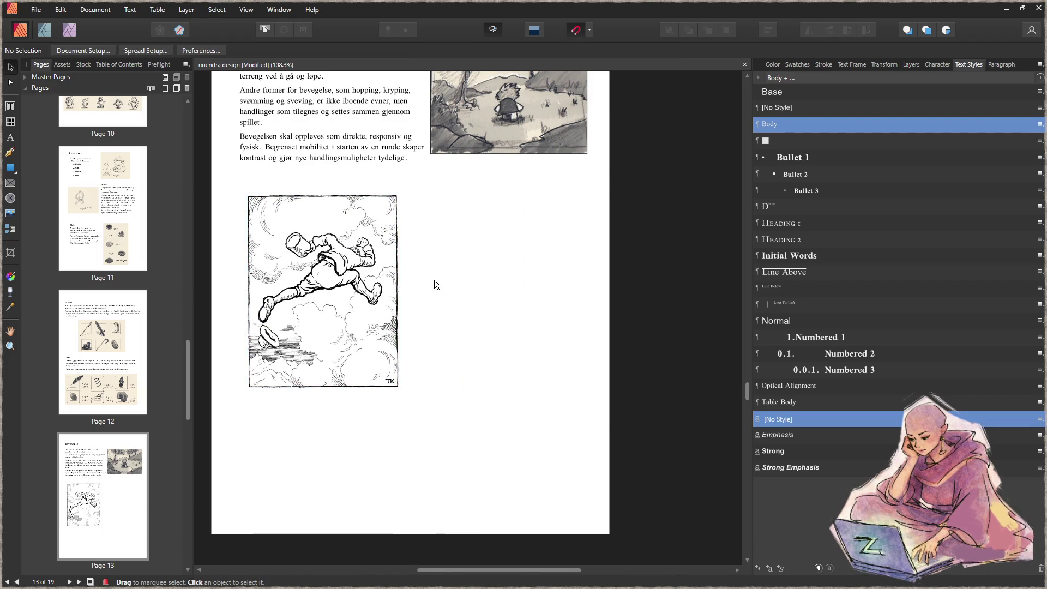
scroll(435, 280, "up", 2)
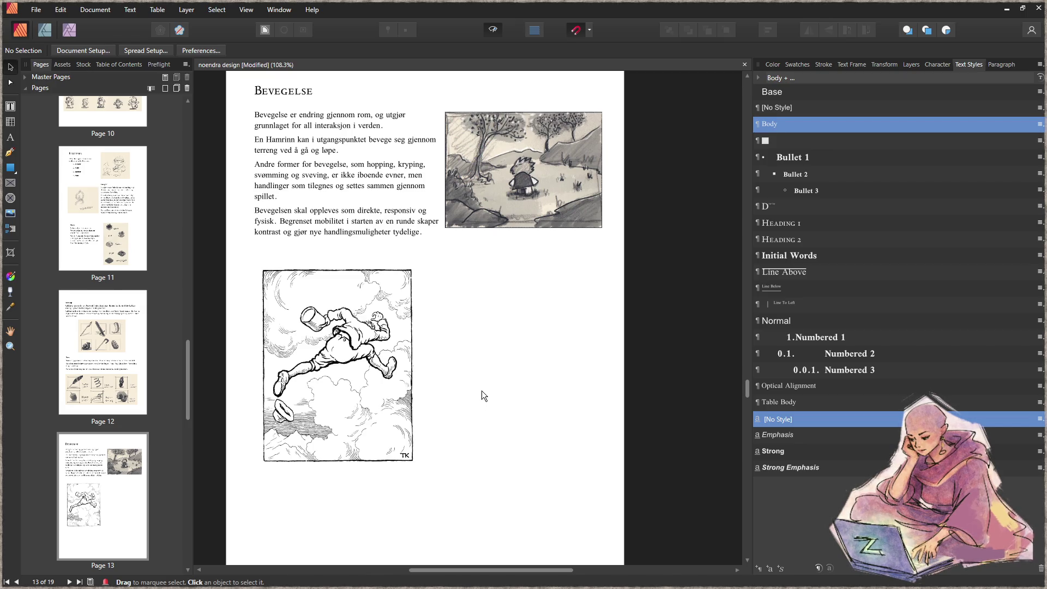
scroll(482, 391, "down", 3, "ctrl")
scroll(482, 390, "down", 3, "ctrl")
scroll(482, 391, "down", 2)
scroll(478, 387, "down", 3)
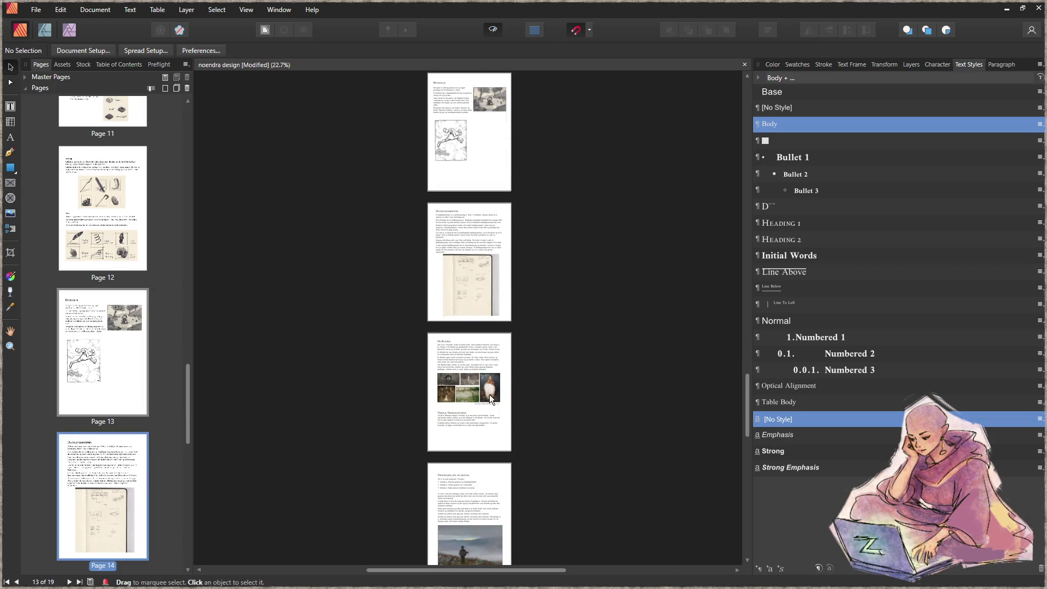
scroll(490, 395, "up", 4, "ctrl")
Step: Copy the existing credit caption, paste it on page 13 and move it below the jumping-figure illustration
left_click(495, 364)
scroll(482, 342, "up", 2, "ctrl")
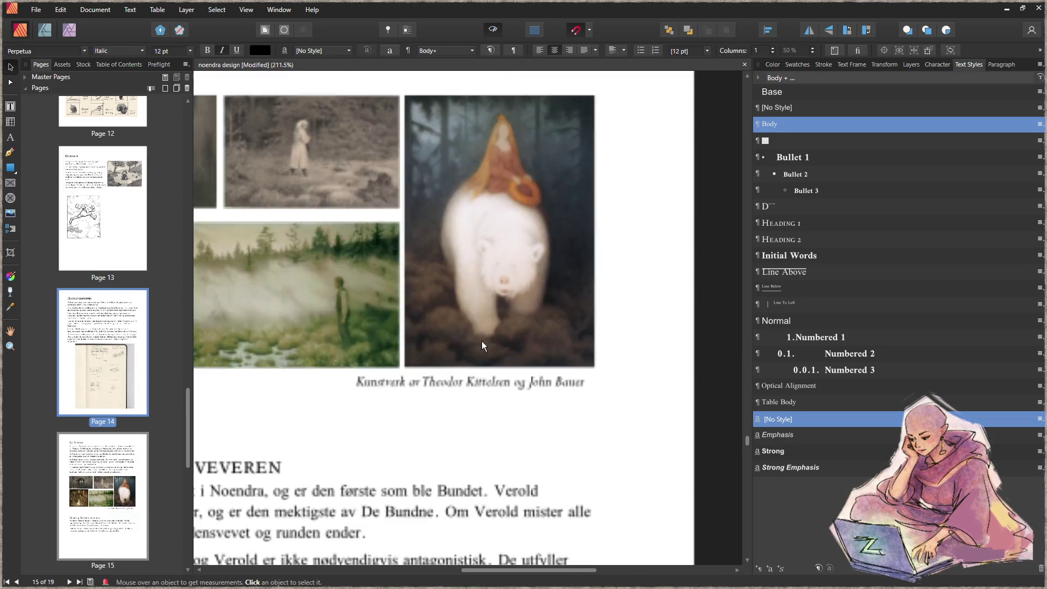
scroll(481, 337, "down", 3, "ctrl")
scroll(411, 238, "up", 1)
scroll(408, 251, "up", 3)
scroll(404, 257, "up", 3)
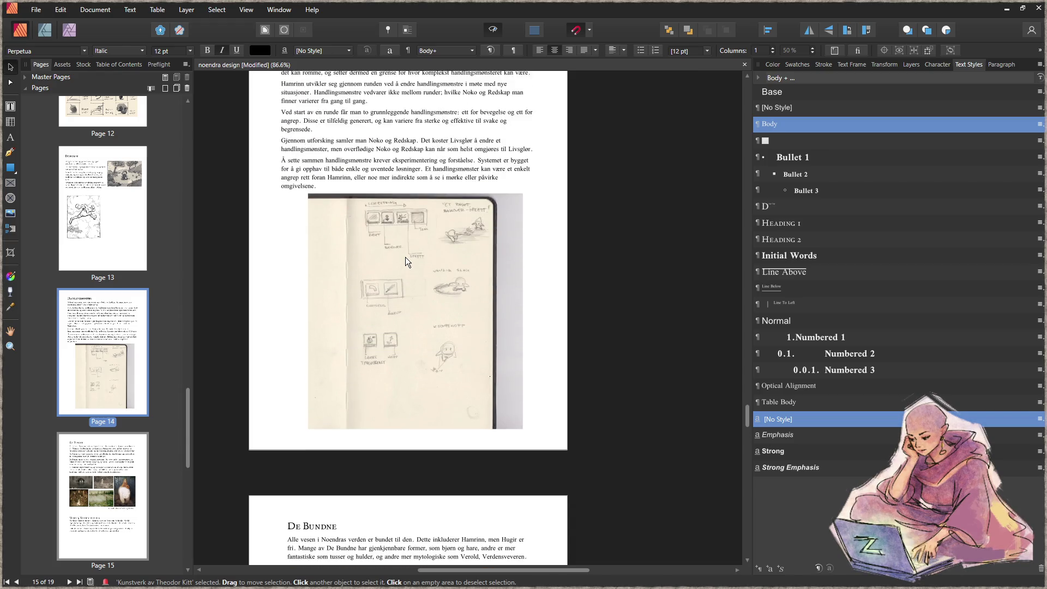
scroll(405, 257, "up", 2)
scroll(402, 261, "up", 2)
scroll(397, 261, "up", 2)
scroll(398, 261, "up", 1)
left_click(415, 286)
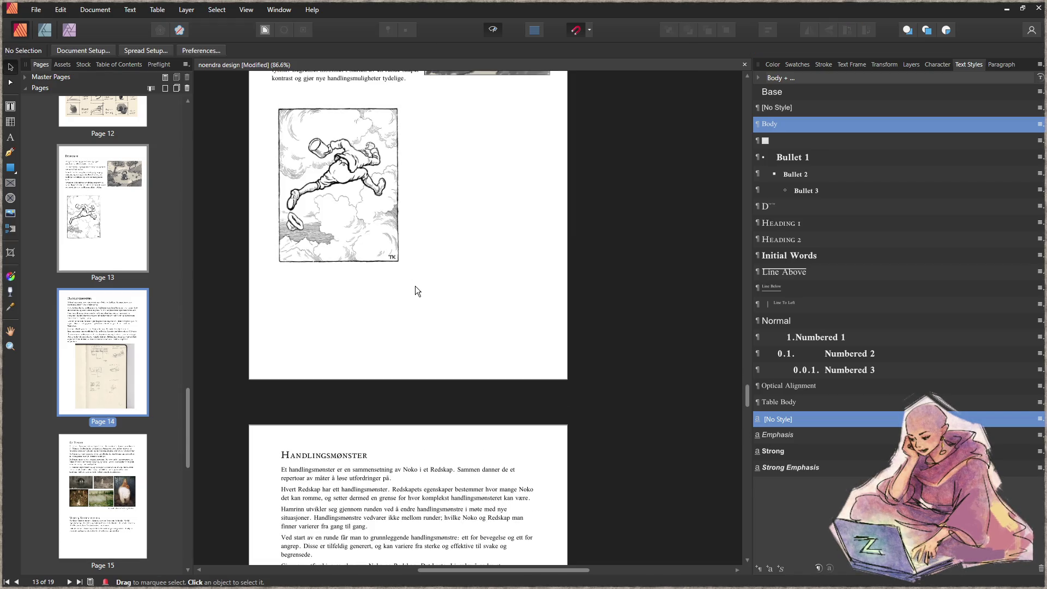
key("ctrl+v")
scroll(374, 281, "up", 3, "ctrl")
mouse_move(560, 131)
left_mouse_down()
mouse_move(400, 272)
mouse_move(320, 266)
mouse_move(434, 260)
left_mouse_up()
Step: Trim the caption to 'Kunstverk av Theodor Kittelsen' and nudge it up against the image border
double_click(374, 262)
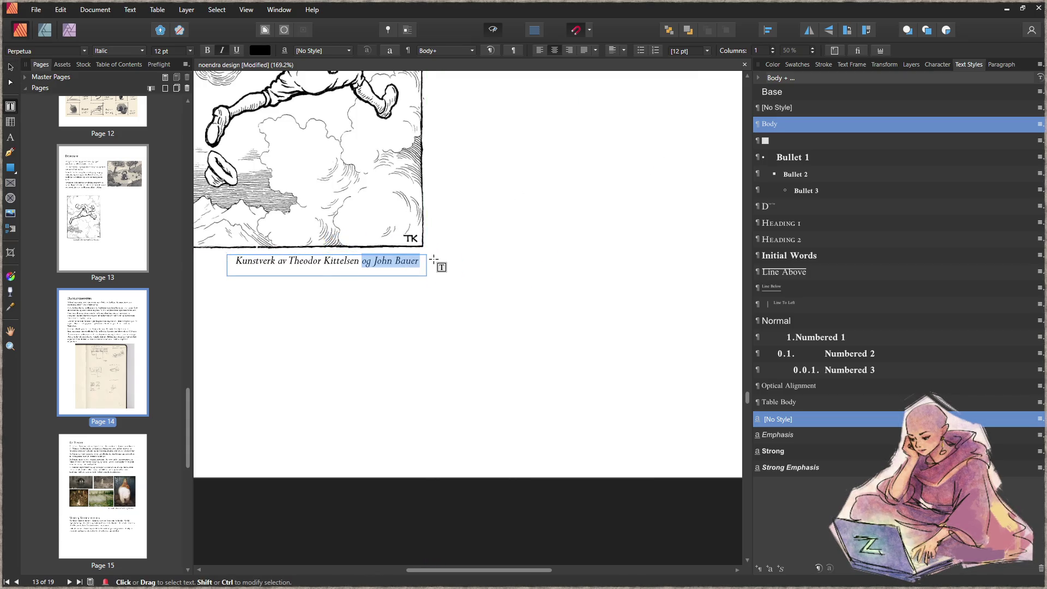
key("BackSpace")
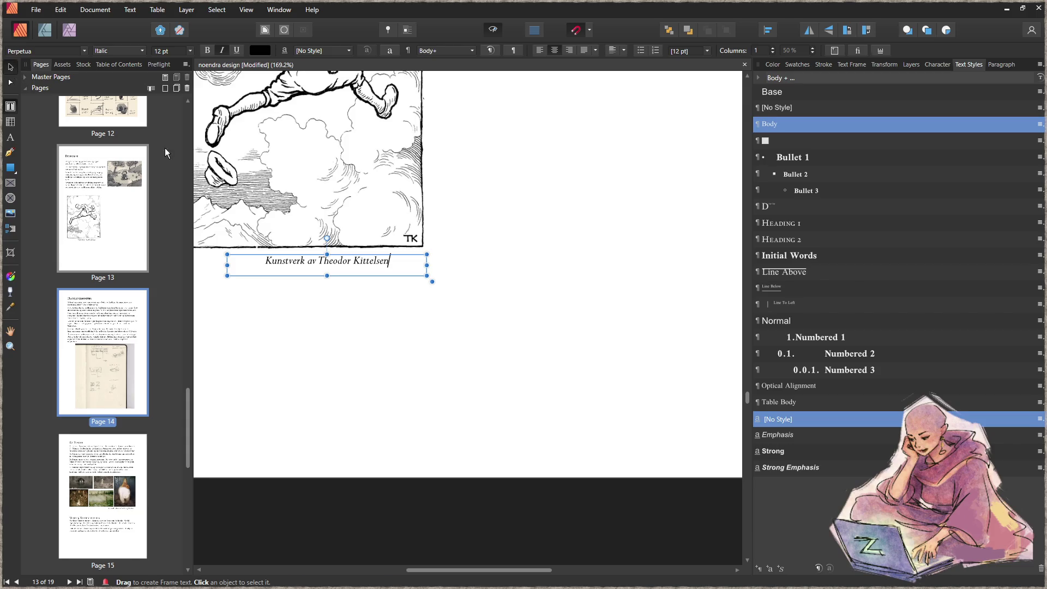
key("Escape")
key("Escape")
left_click_drag(353, 263, 348, 261)
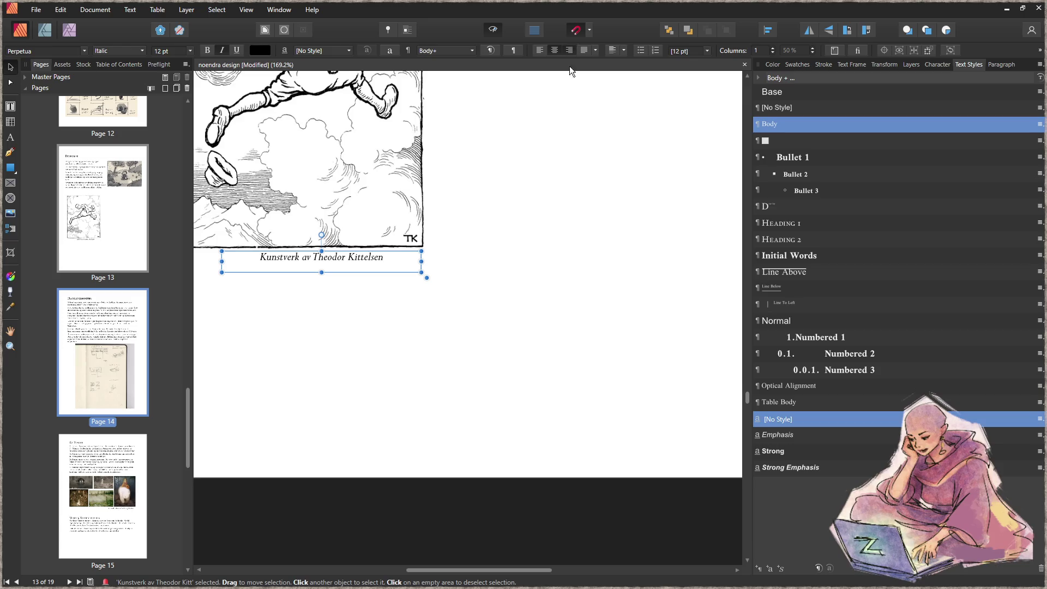
left_click(495, 329)
scroll(484, 290, "down", 4)
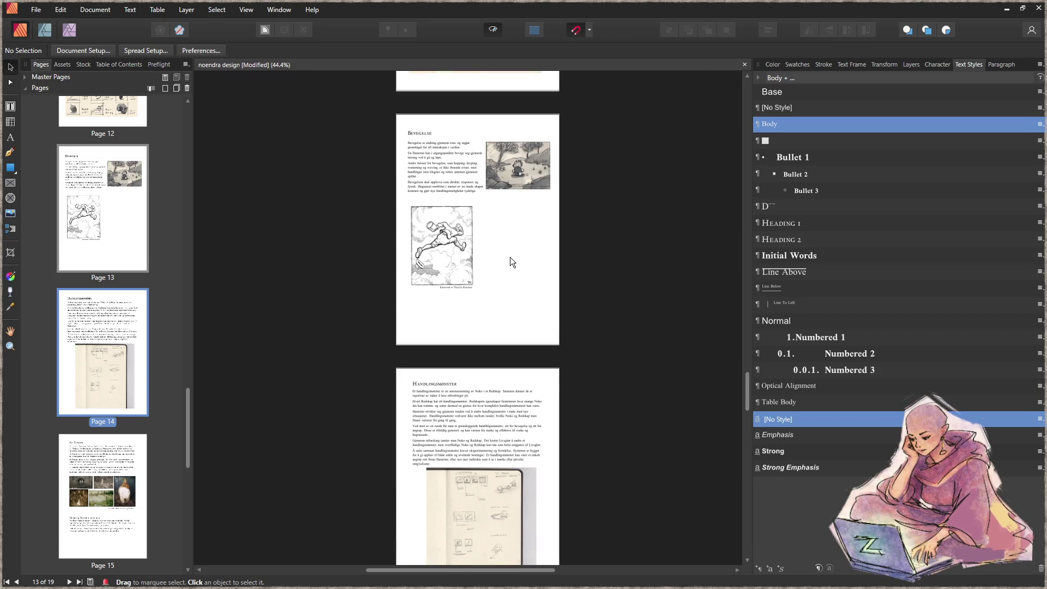
scroll(509, 263, "up", 2)
scroll(530, 291, "up", 2)
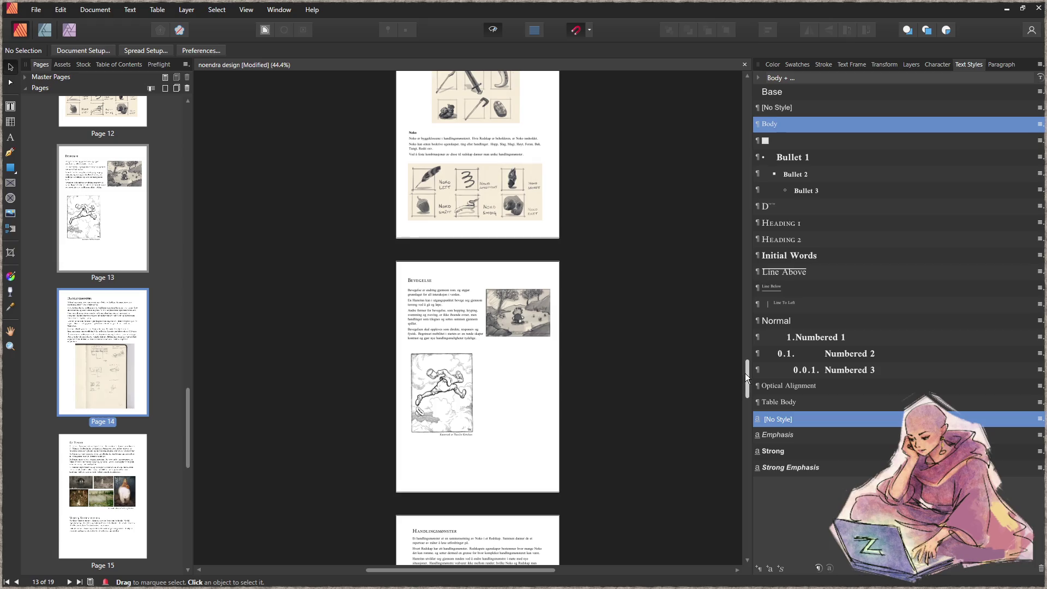
mouse_move(746, 373)
left_mouse_down()
mouse_move(749, 444)
mouse_move(761, 404)
left_mouse_up()
scroll(518, 340, "up", 3)
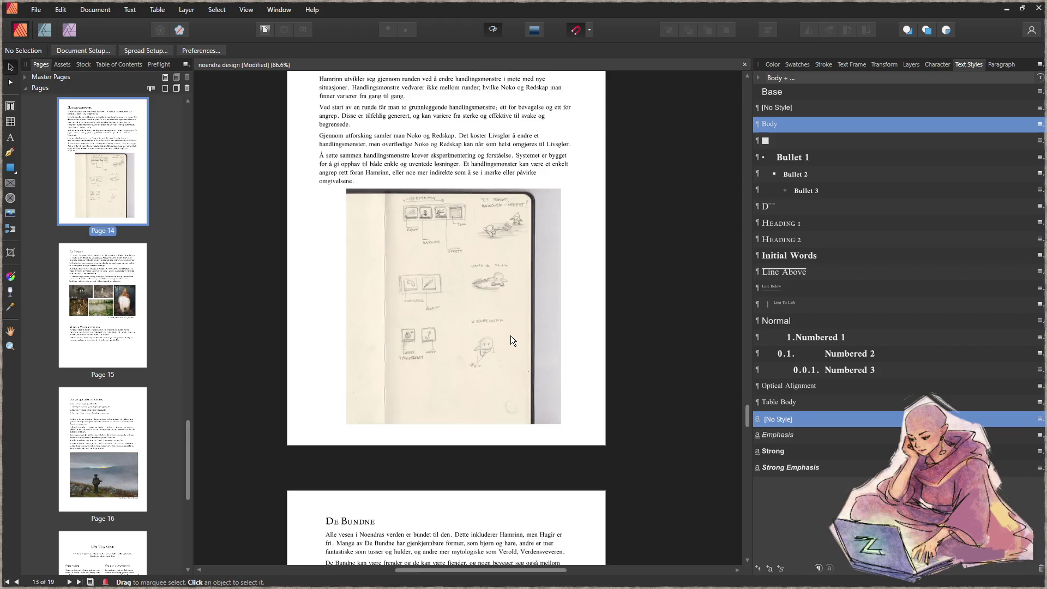
scroll(511, 336, "up", 2)
Step: Zoom to the page 14 sketch and switch to the Frame Text tool
key("l")
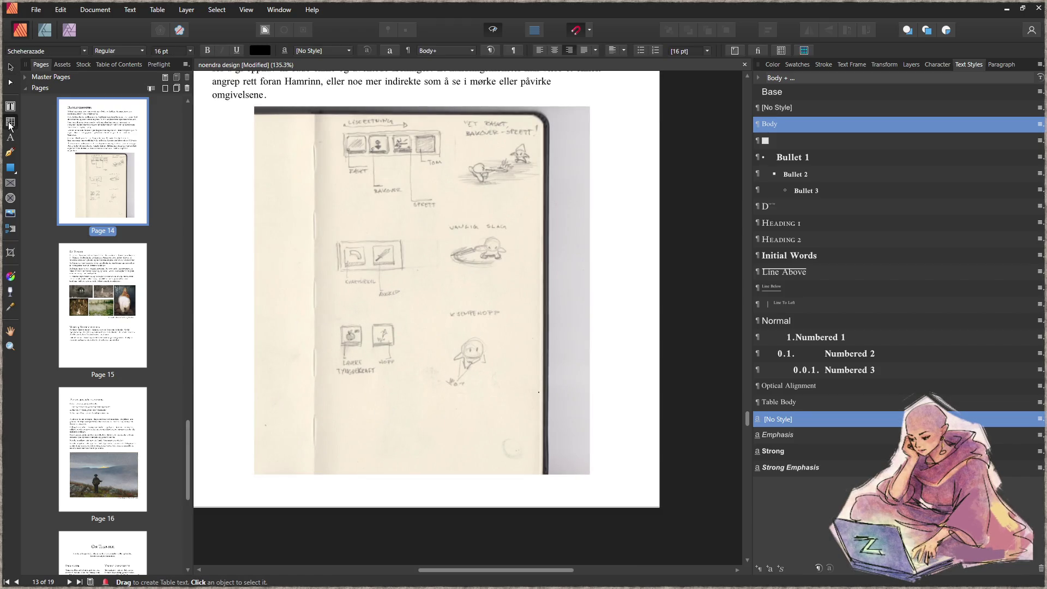
key("t")
Step: Add a note frame on the lower sketch reading 'Temp skal illustreres bedre med 3 eksmpler: enkel, utvikling, helt vill og overraskende'
left_click_drag(382, 405, 497, 457)
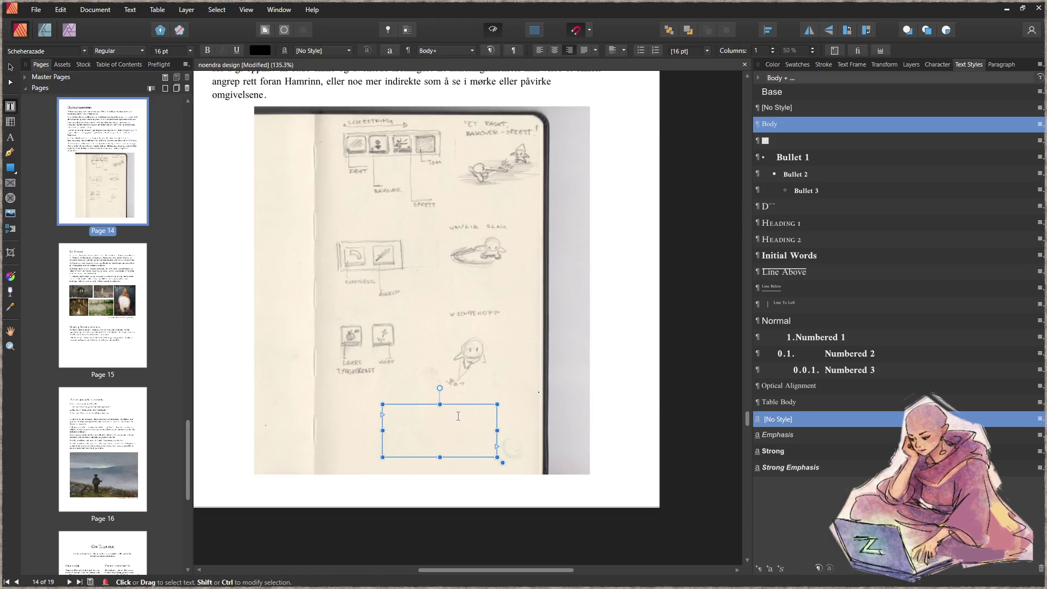
type("Temp skal ")
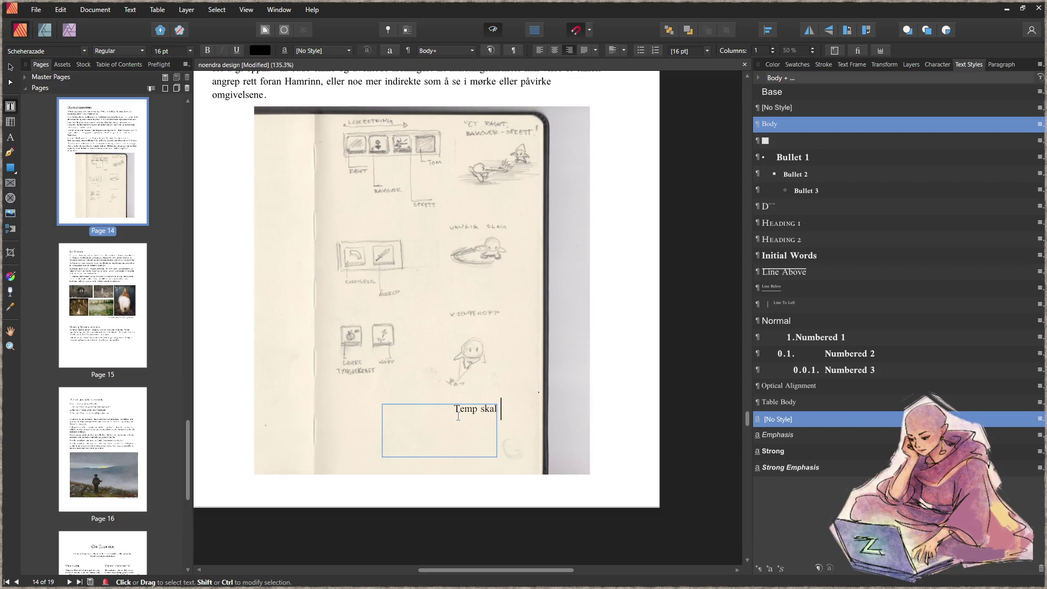
type("illustrese")
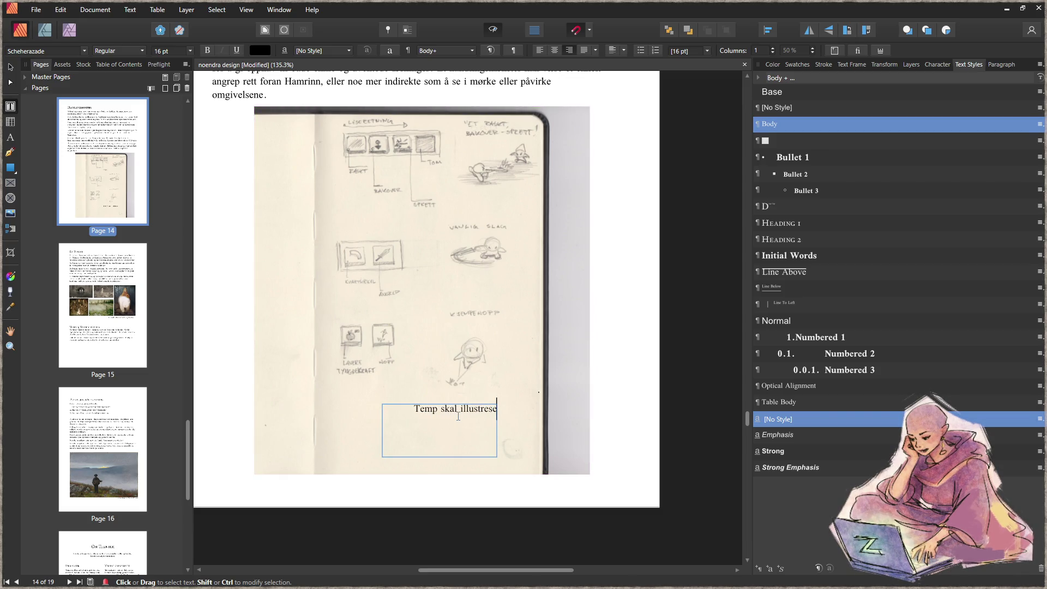
key("BackSpace")
key("BackSpace")
type("se")
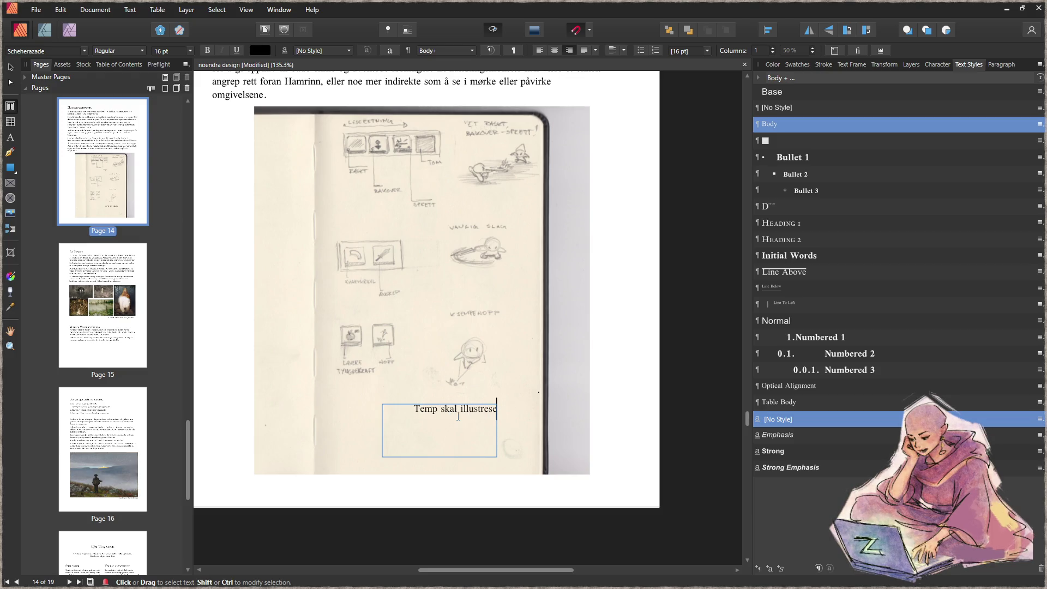
key("BackSpace")
key("BackSpace")
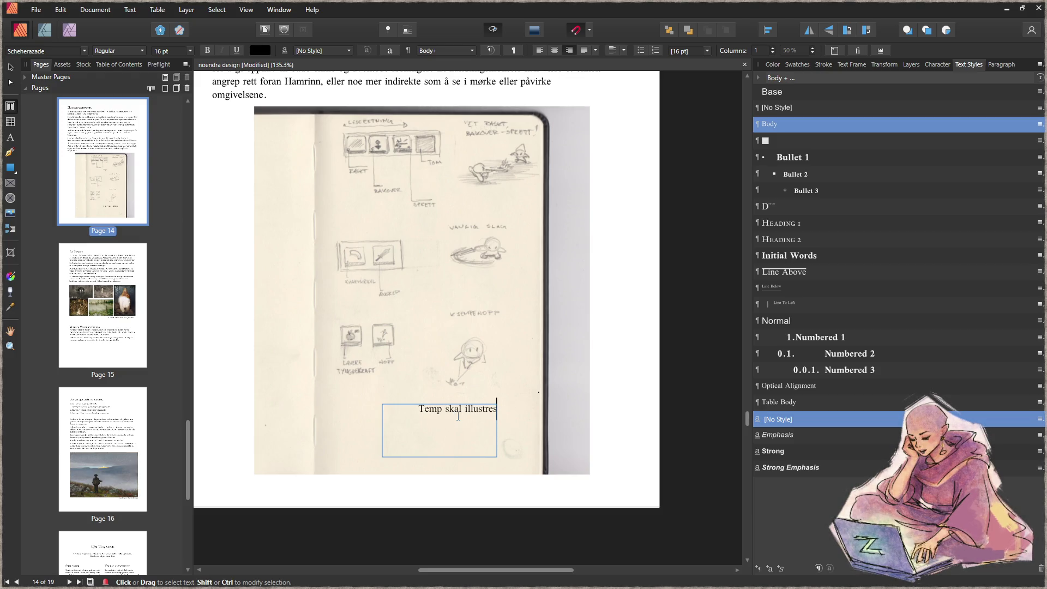
type("res bedre me")
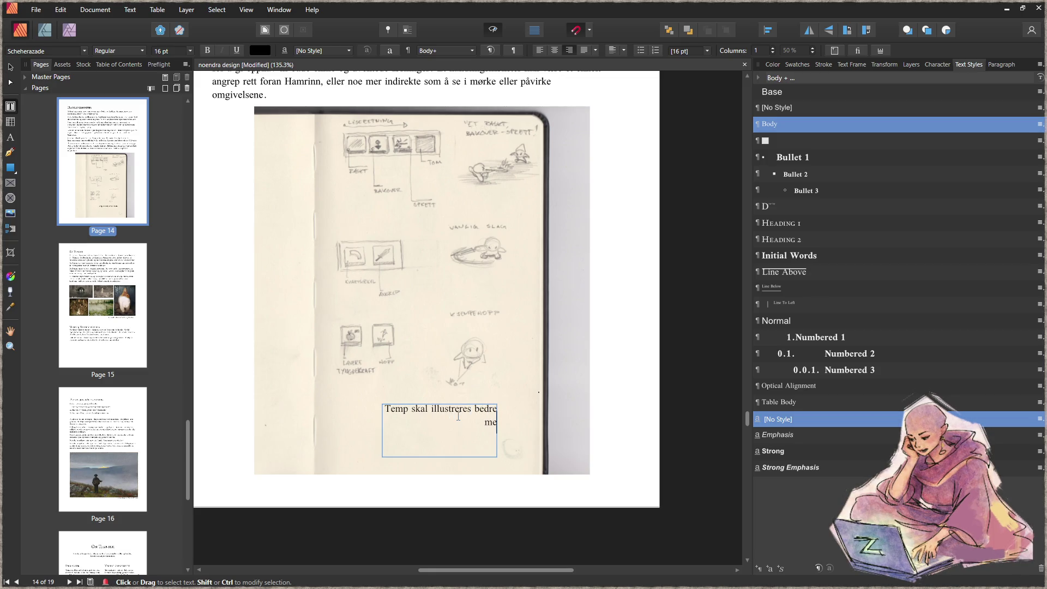
type("d 3 ")
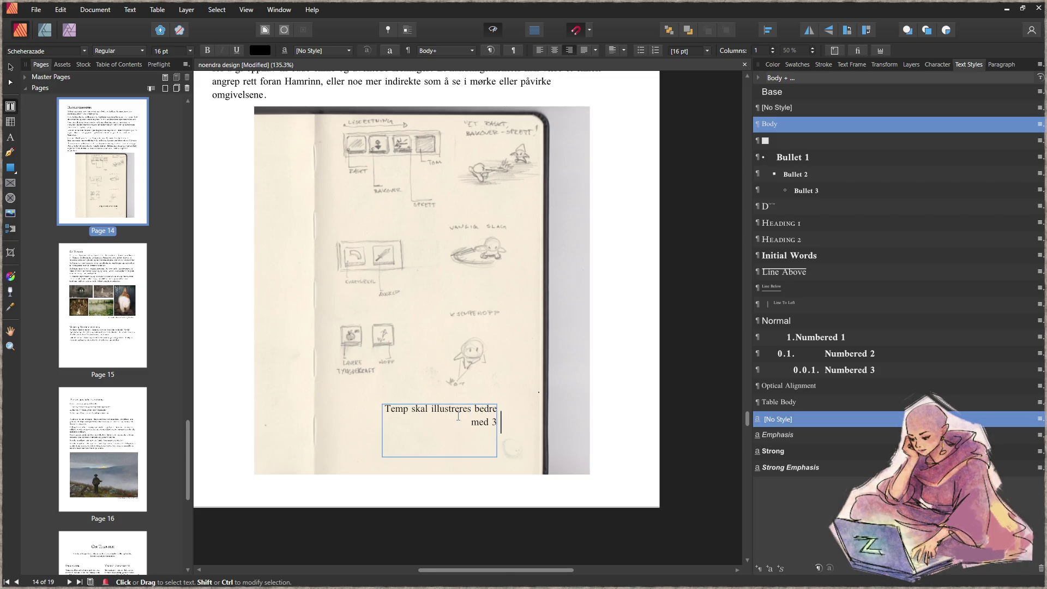
type("eksmpe")
key("BackSpace")
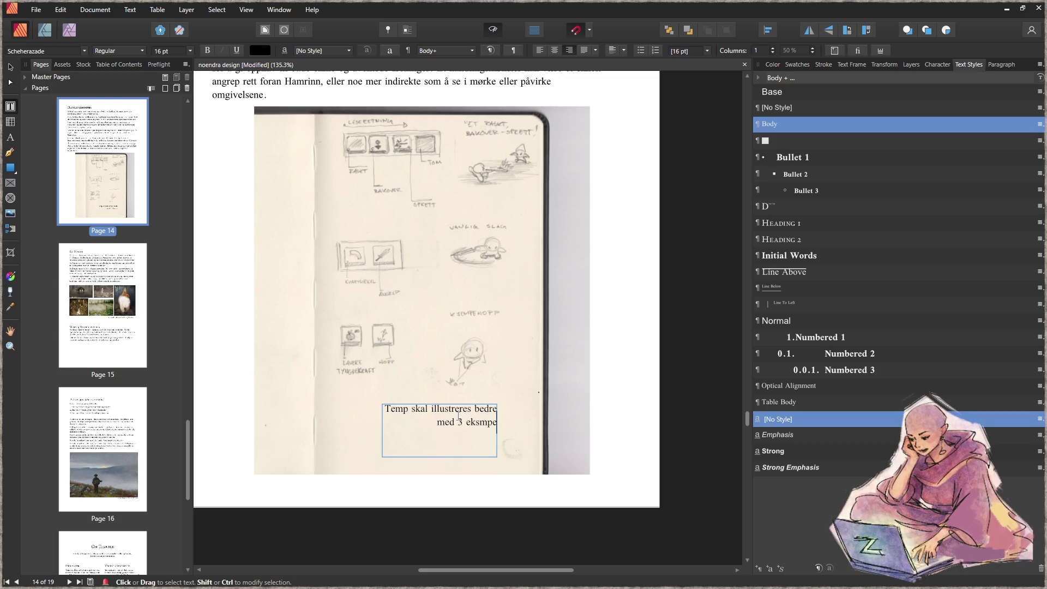
type("ler:")
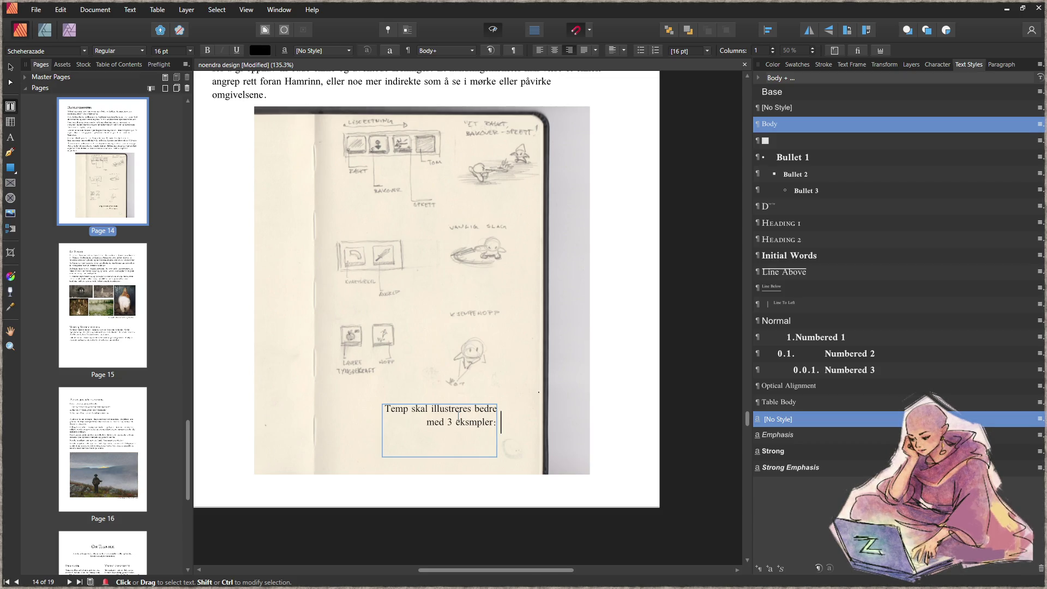
type(" enkle")
key("BackSpace")
key("BackSpace")
type("el")
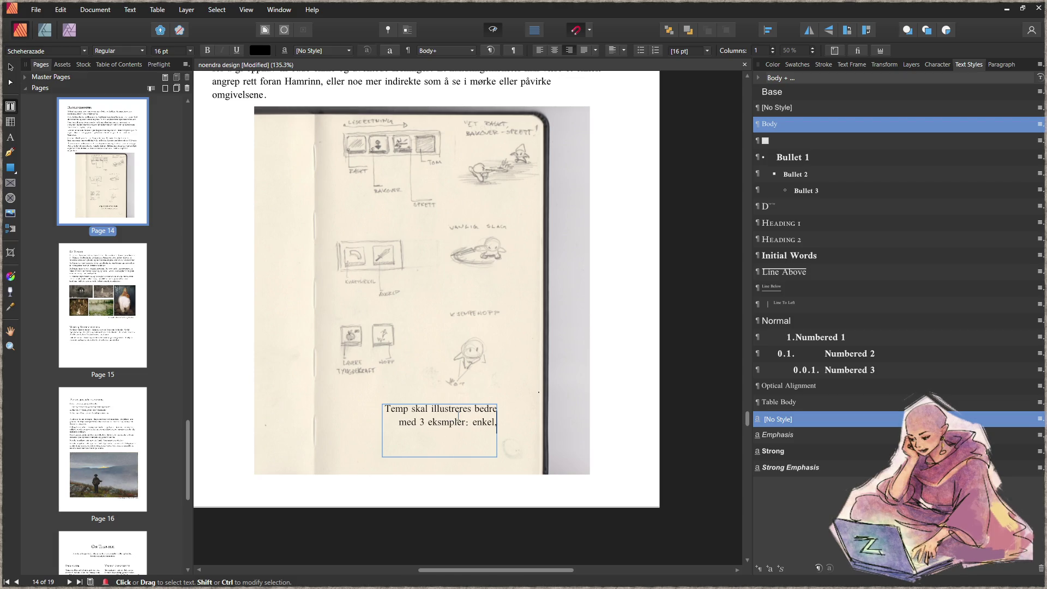
type(", utvikling")
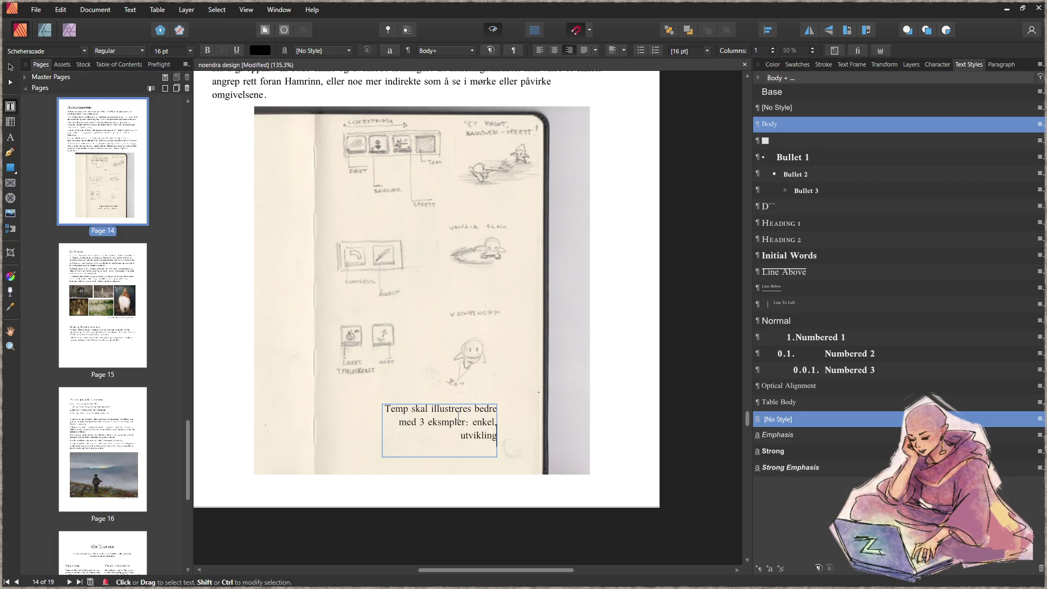
type(", helt vill")
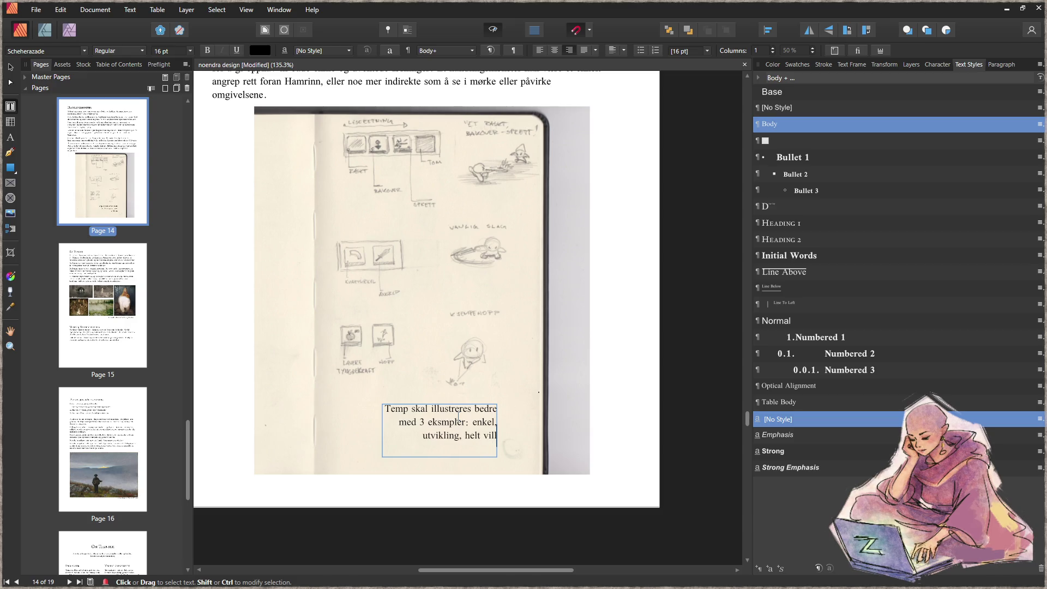
type(" og over")
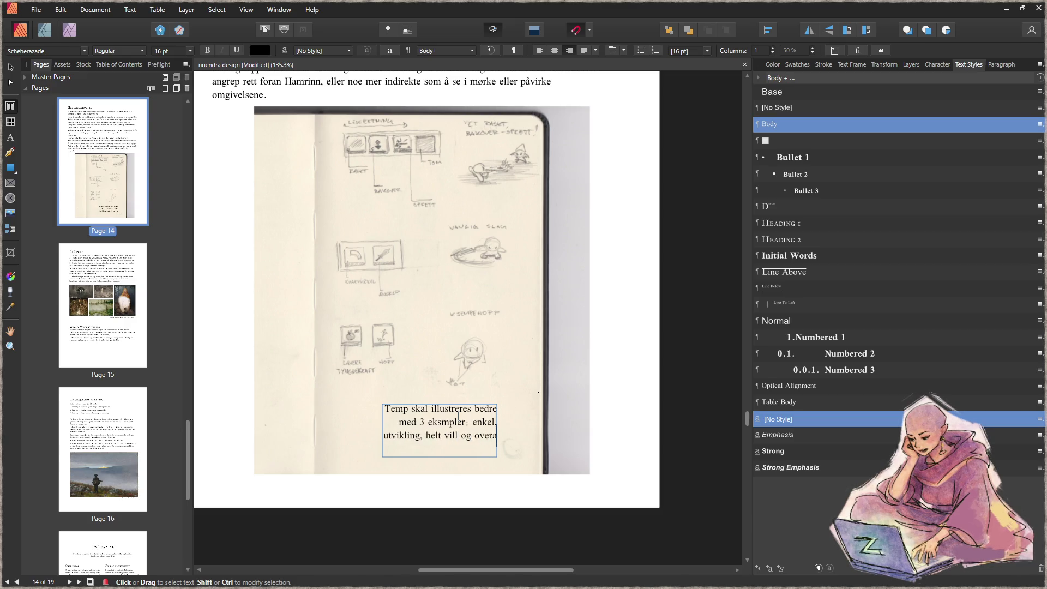
type("raskende")
key("Escape")
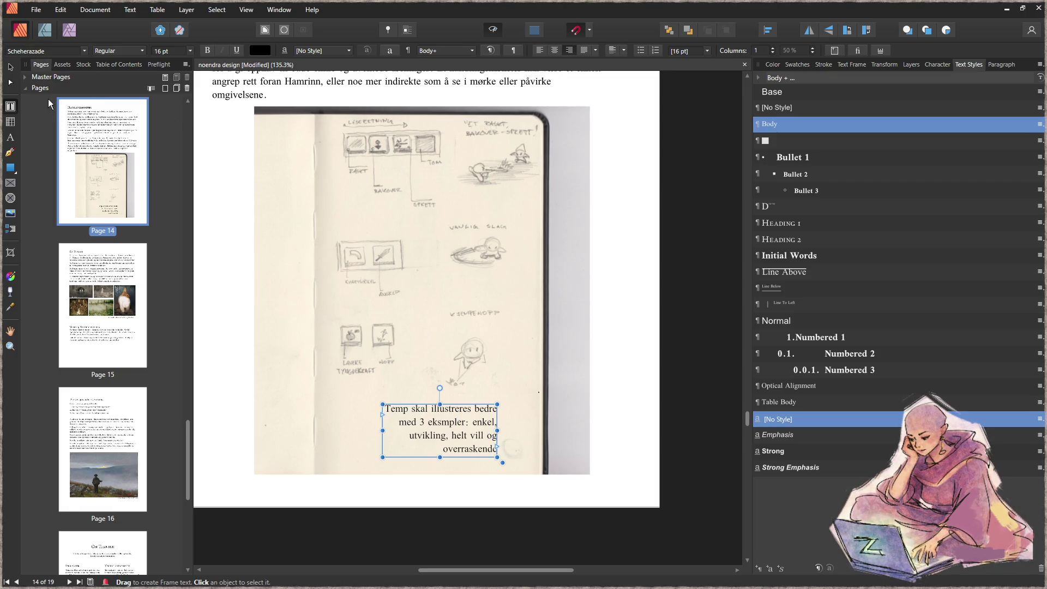
left_click(11, 66)
left_click(681, 253)
scroll(652, 261, "down", 4, "ctrl")
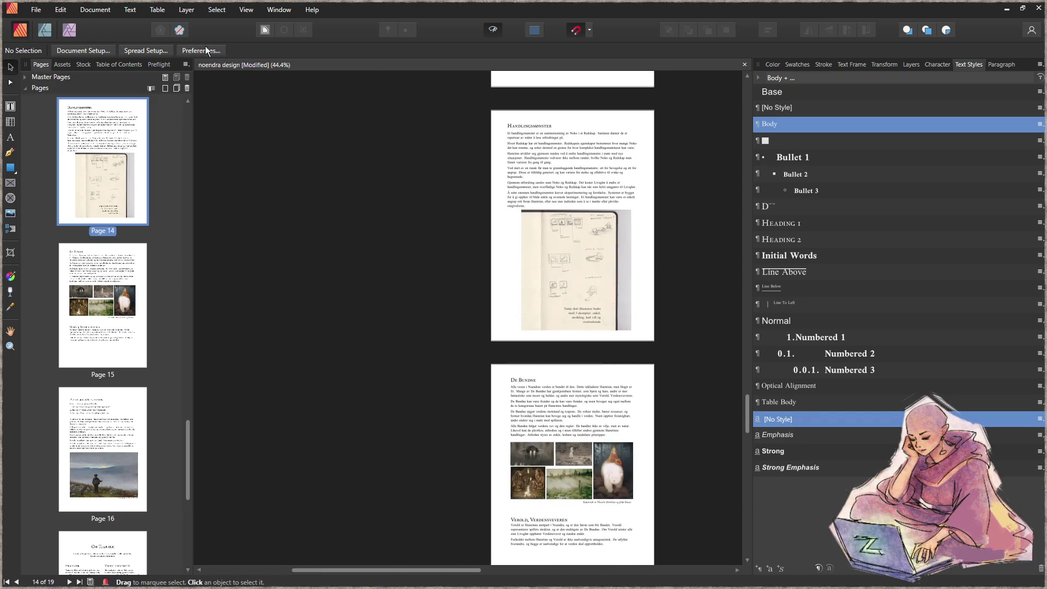
Step: Save the document and start a PDF export, ignoring the preflight warnings
key("ctrl+s")
left_click(36, 9)
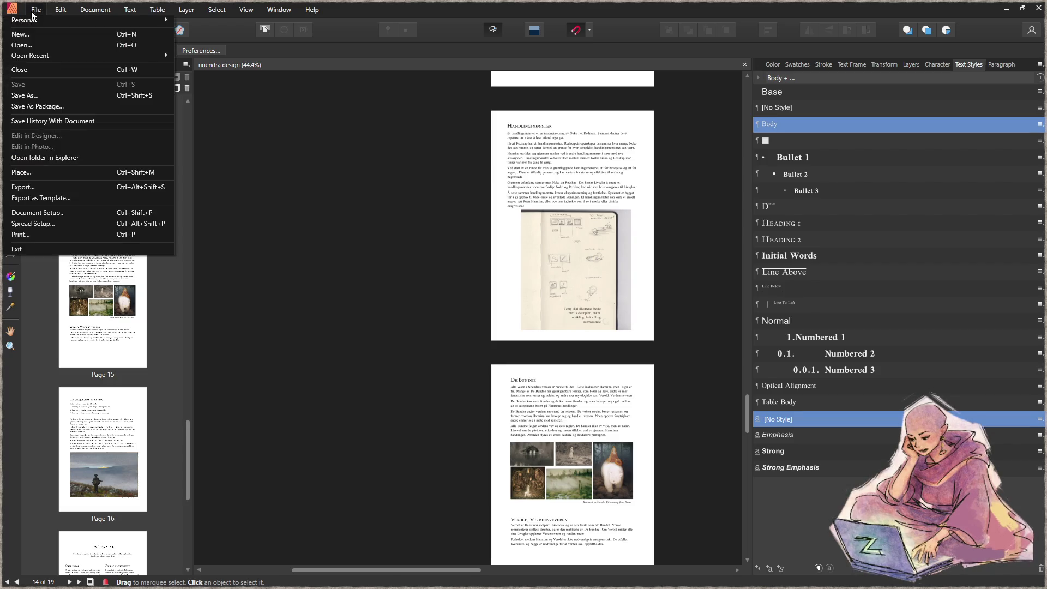
left_click(68, 185)
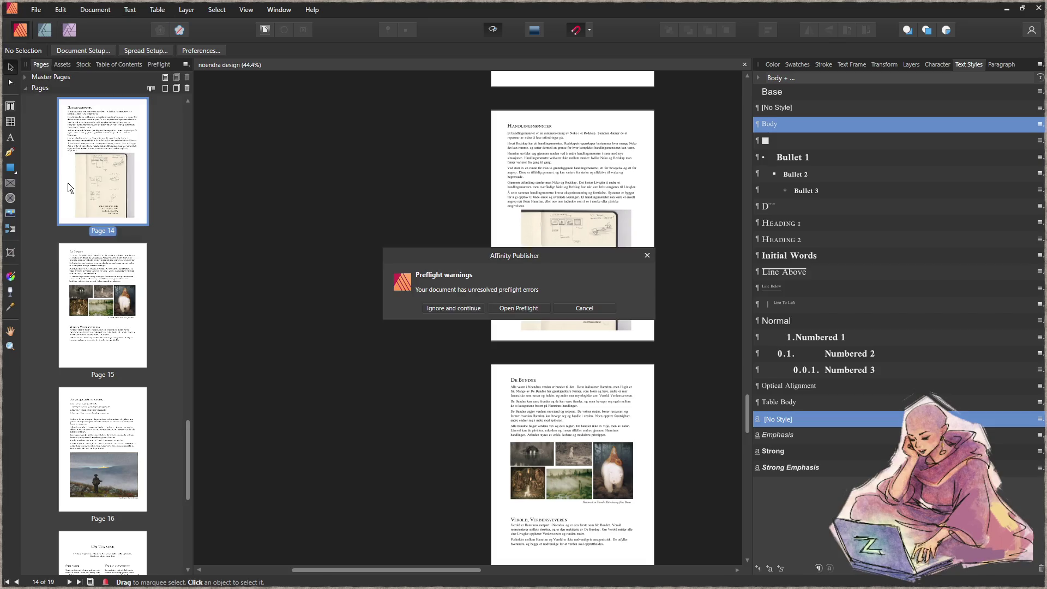
left_click(446, 307)
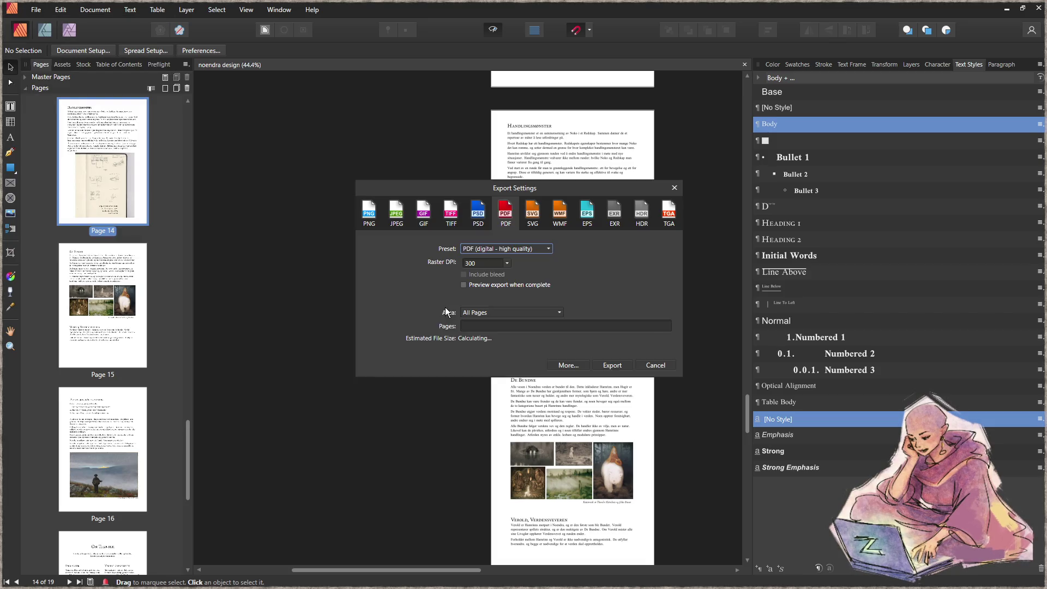
Step: Review the advanced PDF settings and export the rulebook as 'noendra design.pdf'
left_click(567, 366)
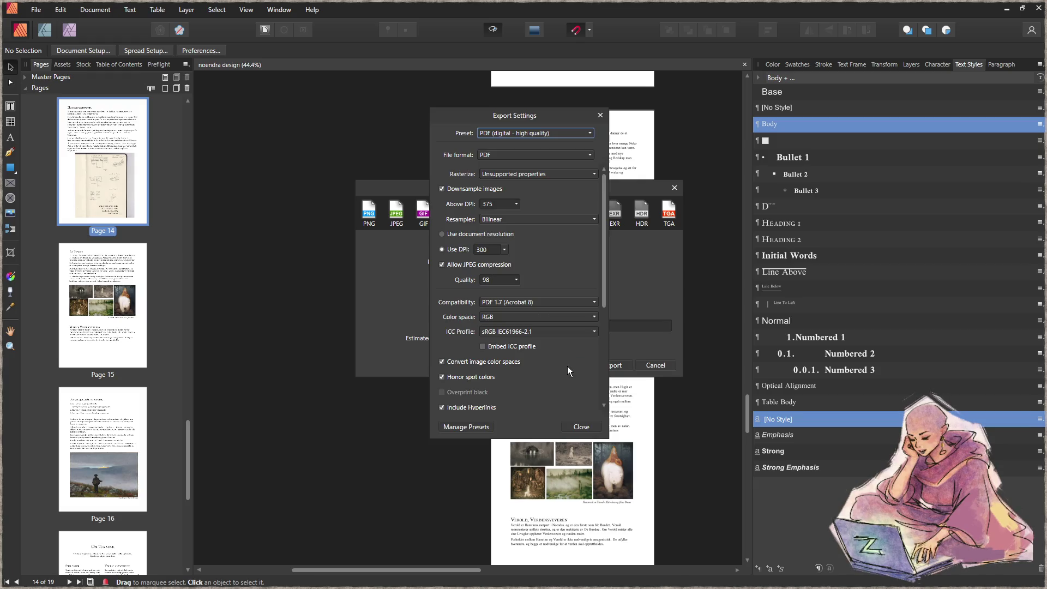
left_click(582, 425)
left_click(621, 367)
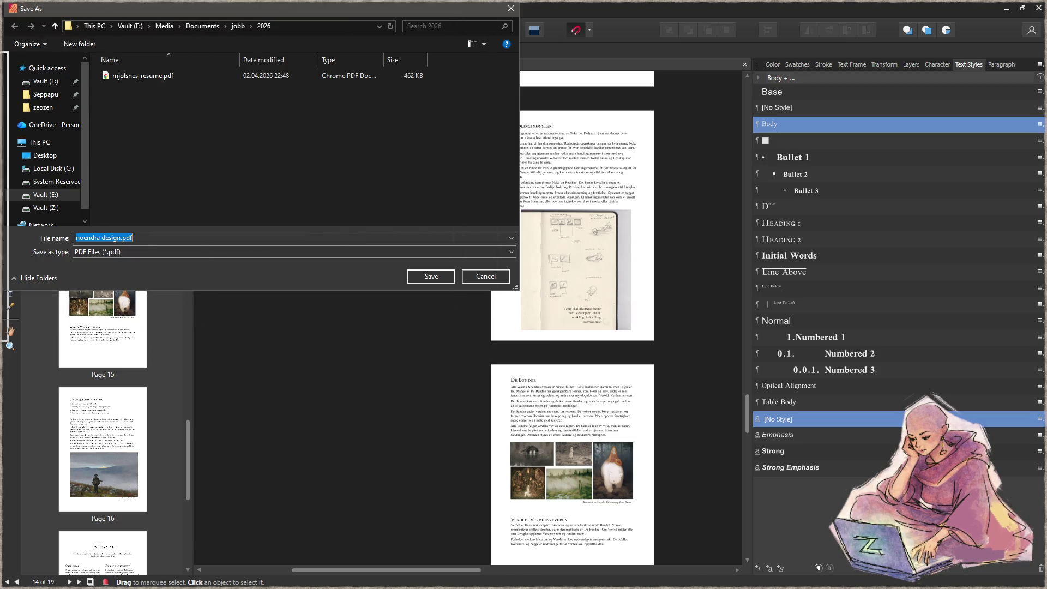
key("Return")
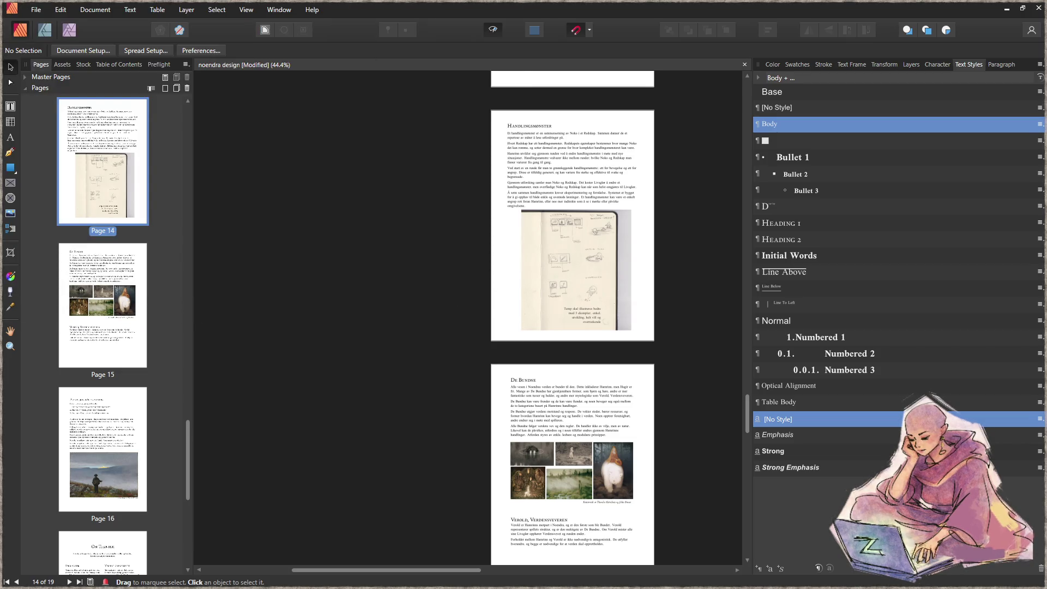